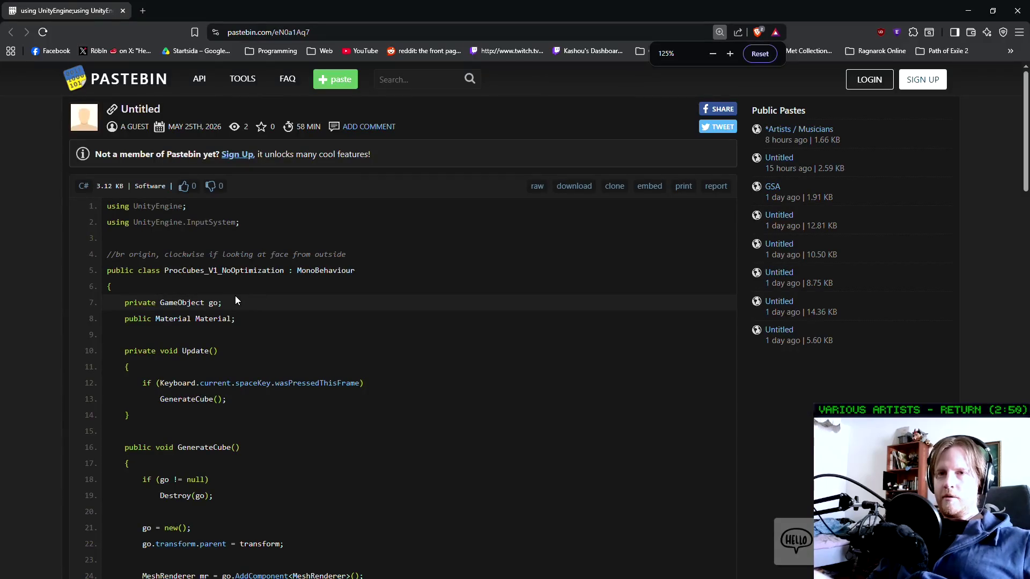
Highlight the ProcCubes_V1_NoOptimization class name, then scroll down through the cube script
double_click(262, 271)
left_click(262, 316)
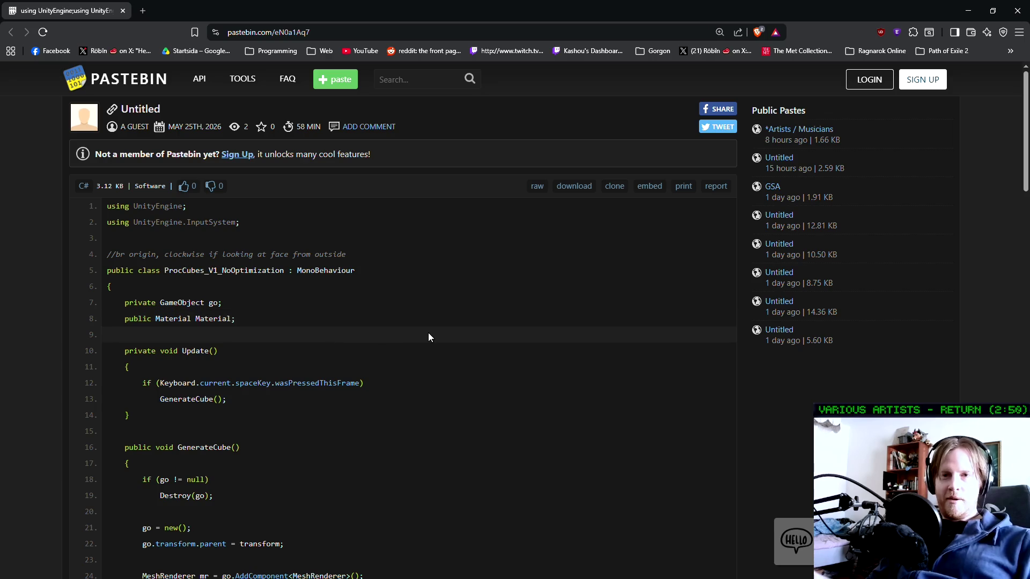
scroll(386, 333, "down", 1)
scroll(400, 357, "down", 1)
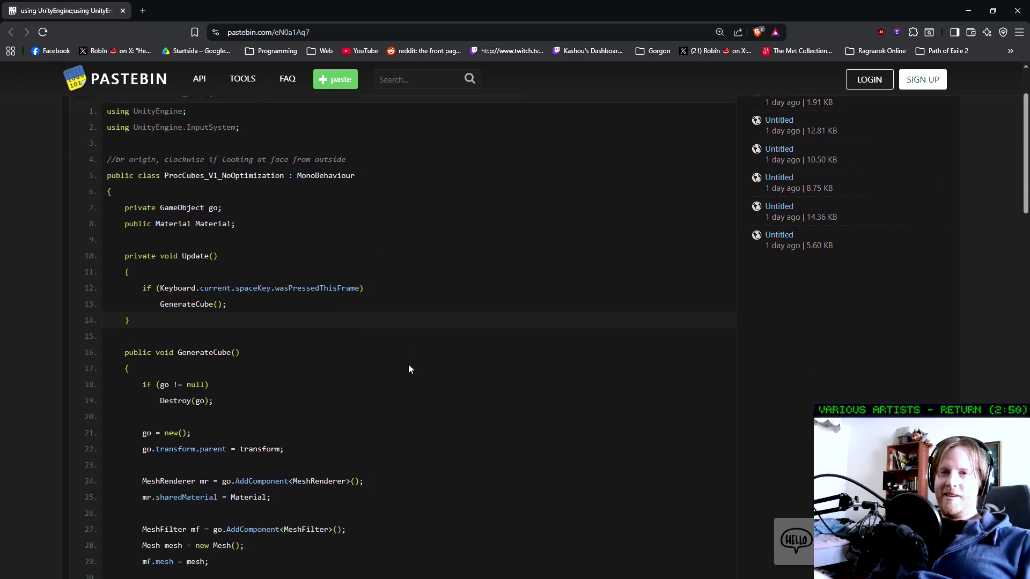
scroll(223, 273, "down", 1)
scroll(223, 273, "down", 2)
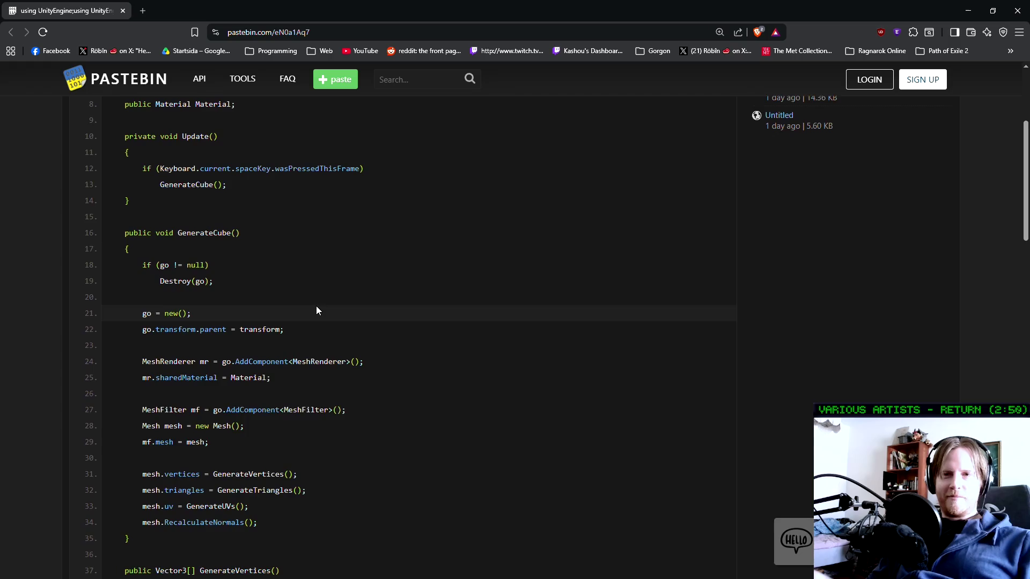
scroll(333, 305, "down", 2)
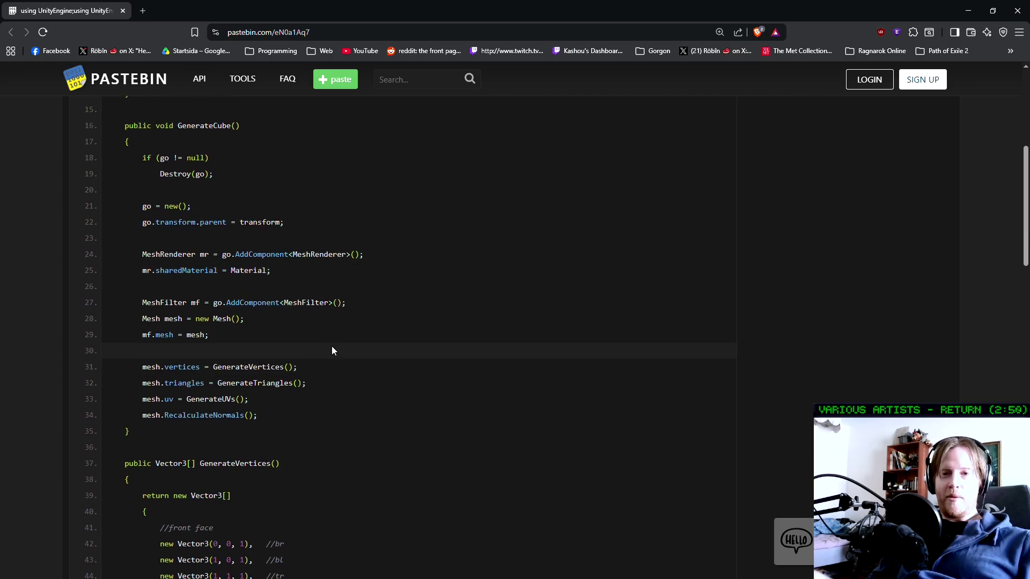
scroll(300, 322, "down", 1)
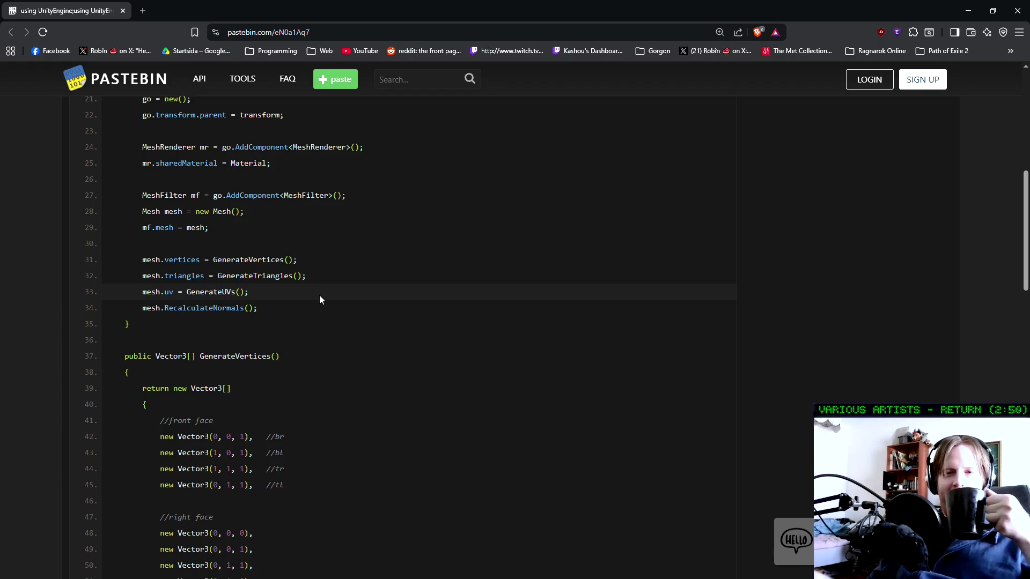
scroll(328, 314, "down", 2)
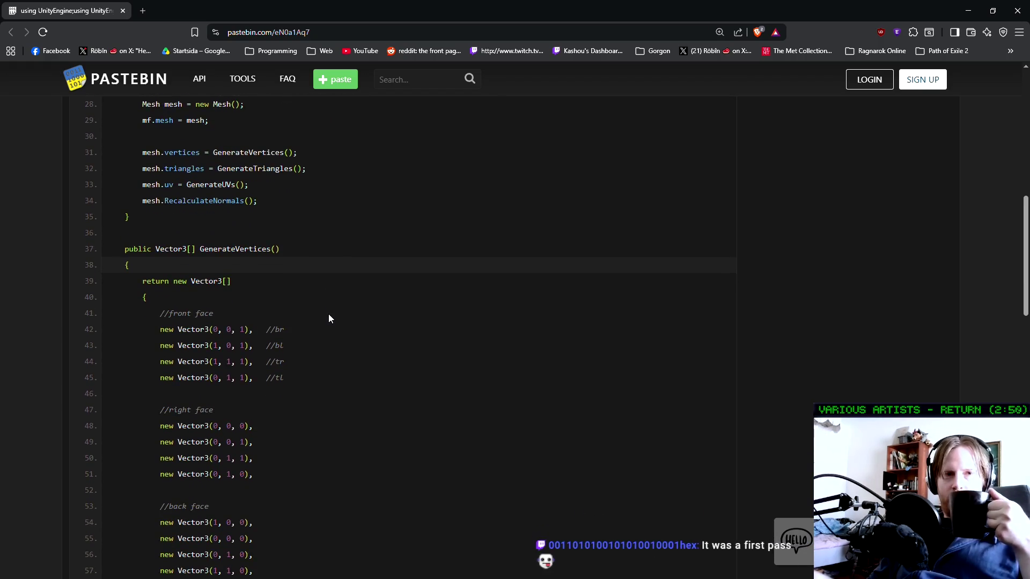
Mark the front-face vertex lines 42–45, then scroll on to the right, back, left and top face lists
left_click_drag(156, 329, 350, 374)
left_click(353, 375)
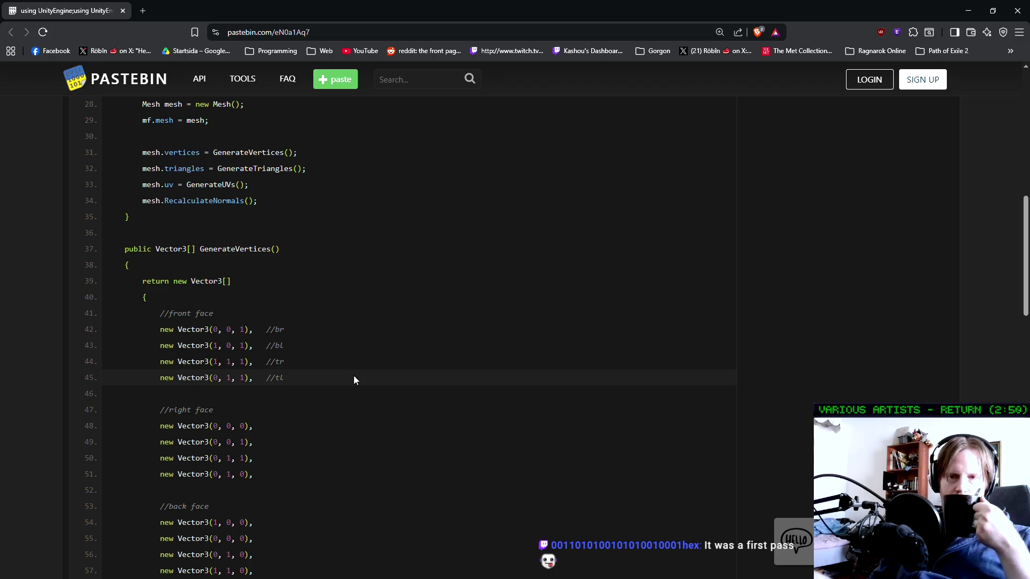
scroll(352, 375, "down", 3)
scroll(353, 375, "down", 2)
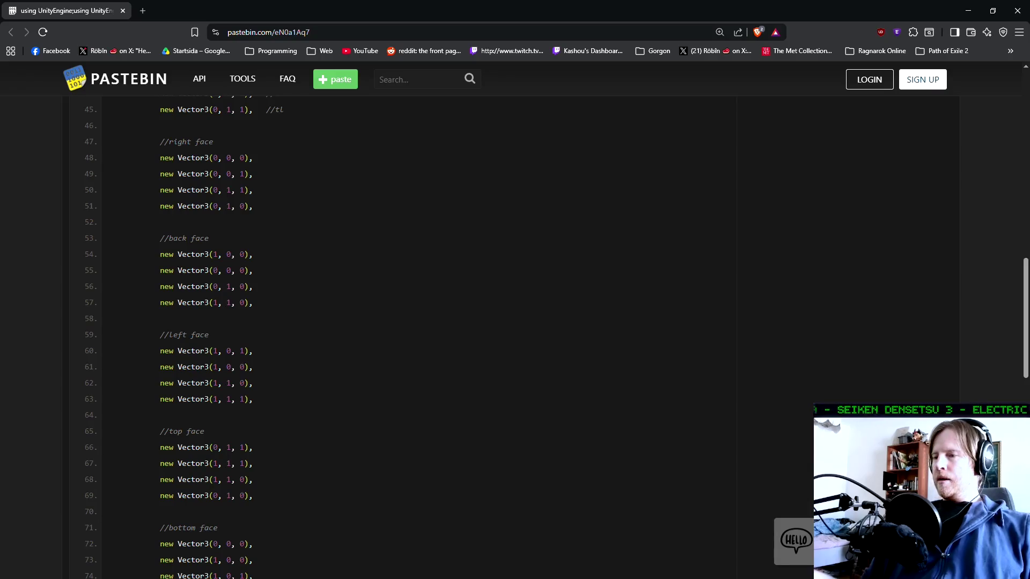
scroll(306, 258, "down", 7)
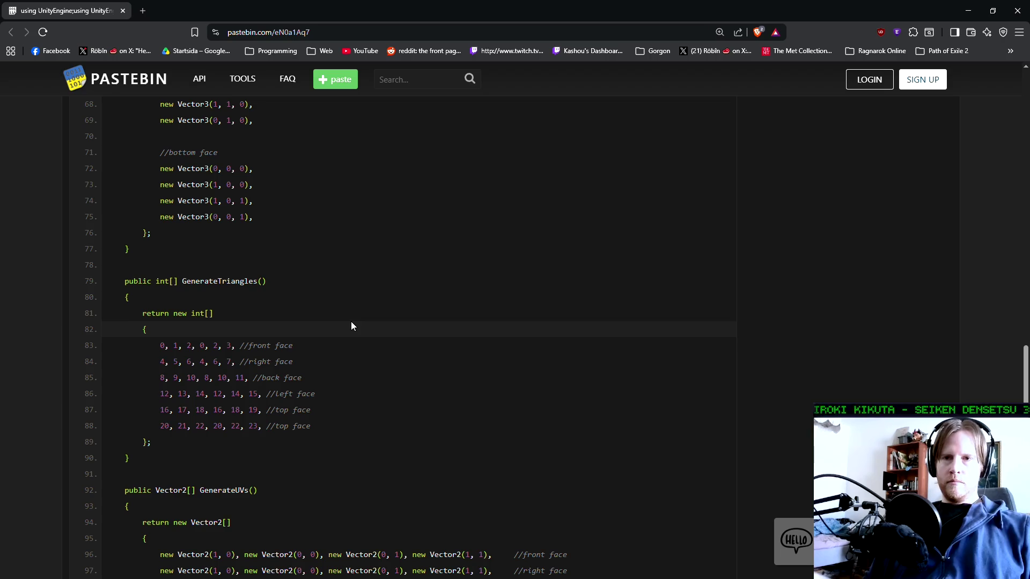
Look over GenerateTriangles and GenerateUVs, scroll back up, and return to Aseprite
scroll(349, 297, "down", 3)
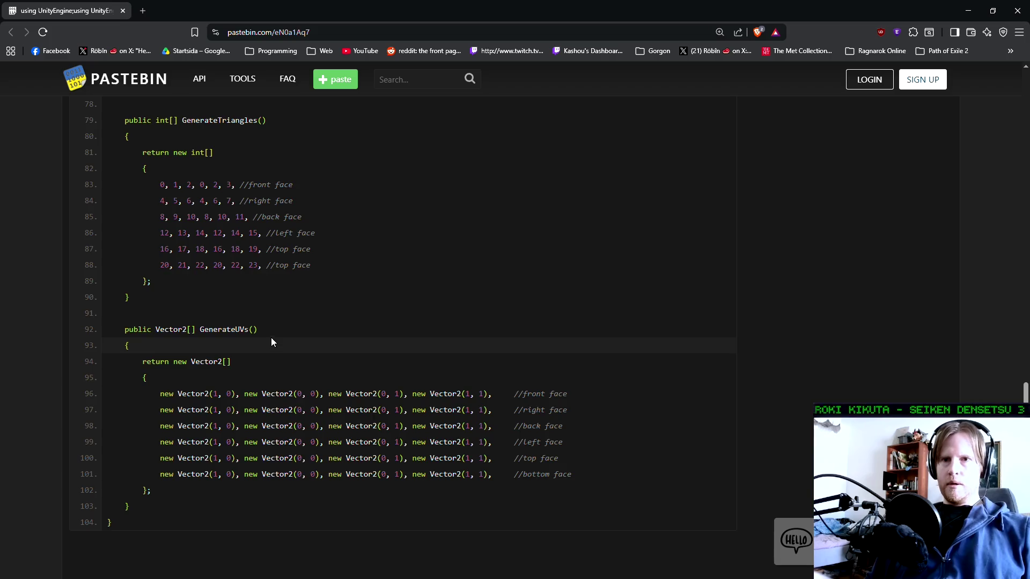
scroll(271, 338, "down", 2)
scroll(287, 316, "up", 15)
scroll(286, 316, "up", 10)
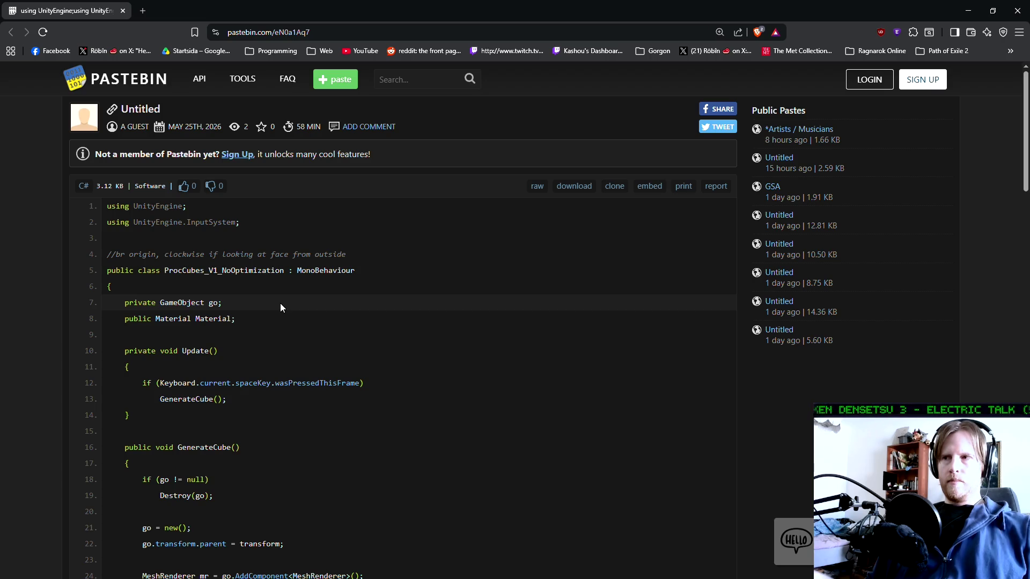
key("alt+Tab")
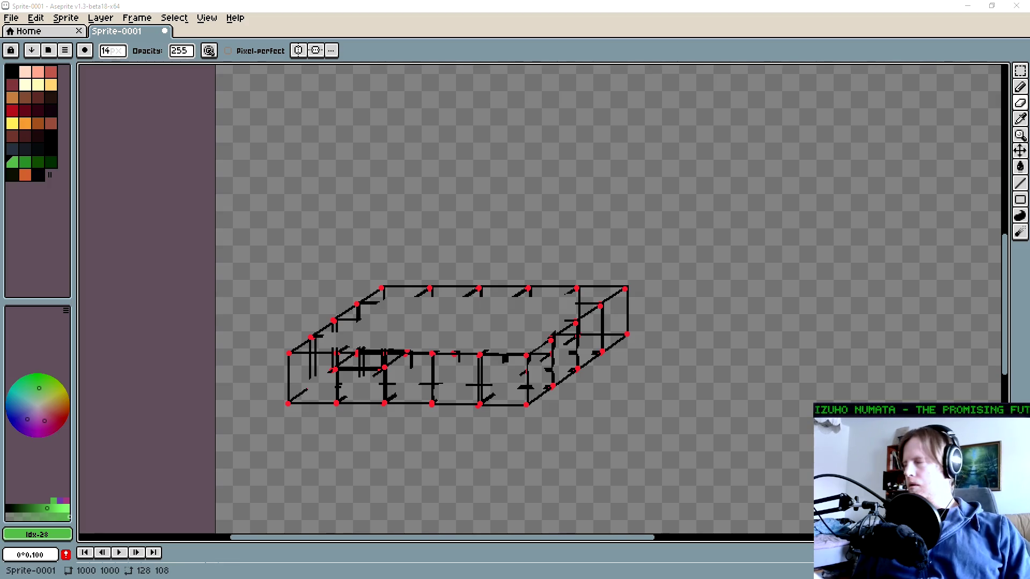
Pan and zoom around the box drawing, then undo the repeated cubes back to one cube
key("b")
mouse_move(602, 246)
left_mouse_down()
mouse_move(520, 333)
mouse_move(436, 307)
mouse_move(436, 336)
left_mouse_up()
scroll(499, 320, "down", 3)
scroll(499, 320, "up", 2)
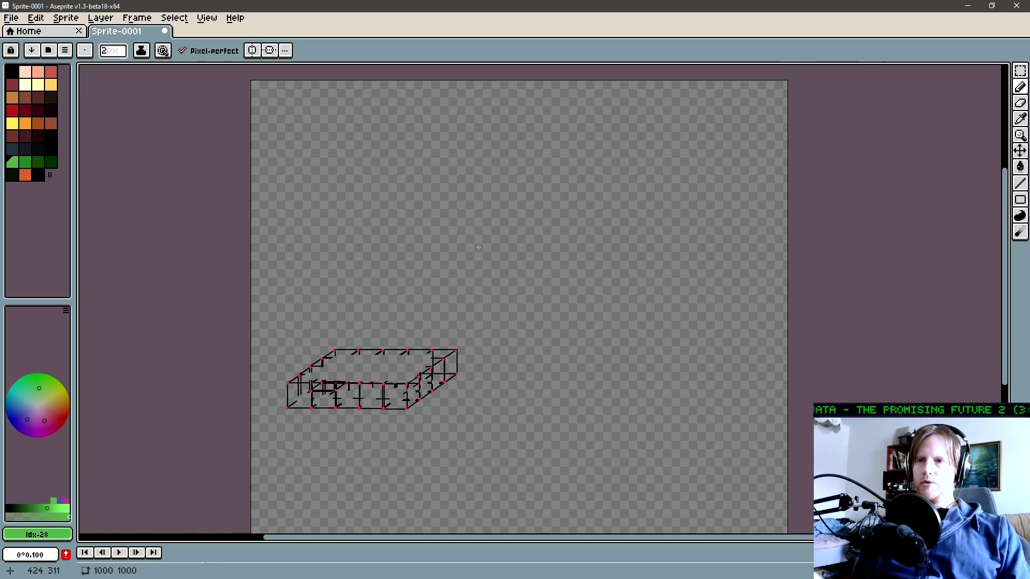
scroll(420, 292, "up", 2)
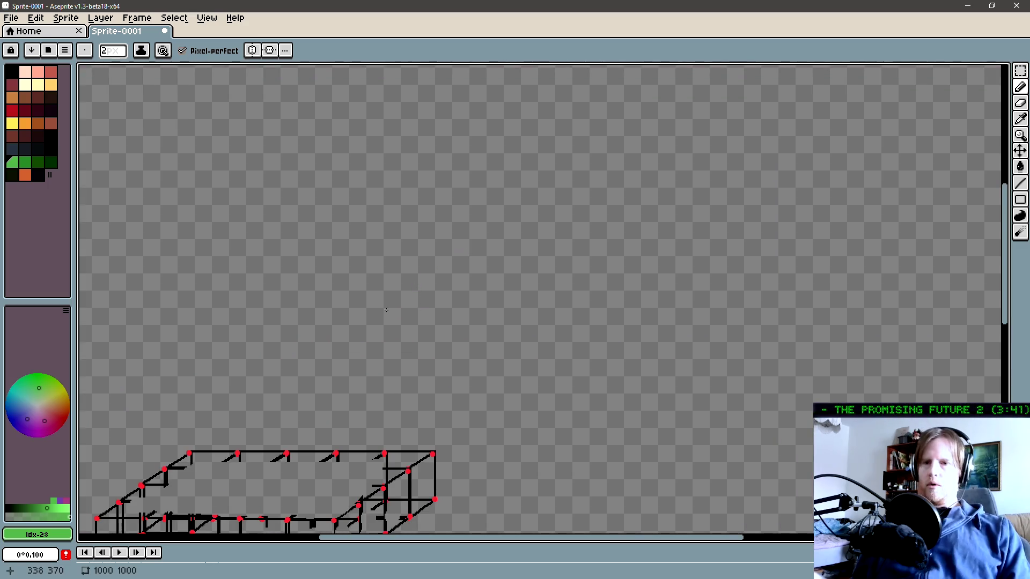
key("v")
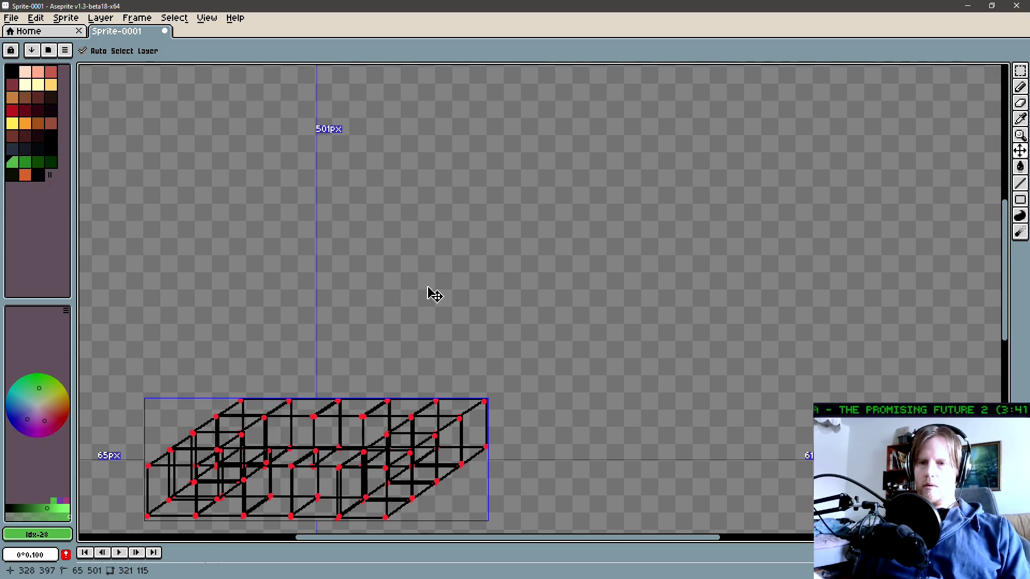
scroll(492, 253, "down", 1)
key("ctrl+z")
key("ctrl+z")
key("ctrl+z")
key("b")
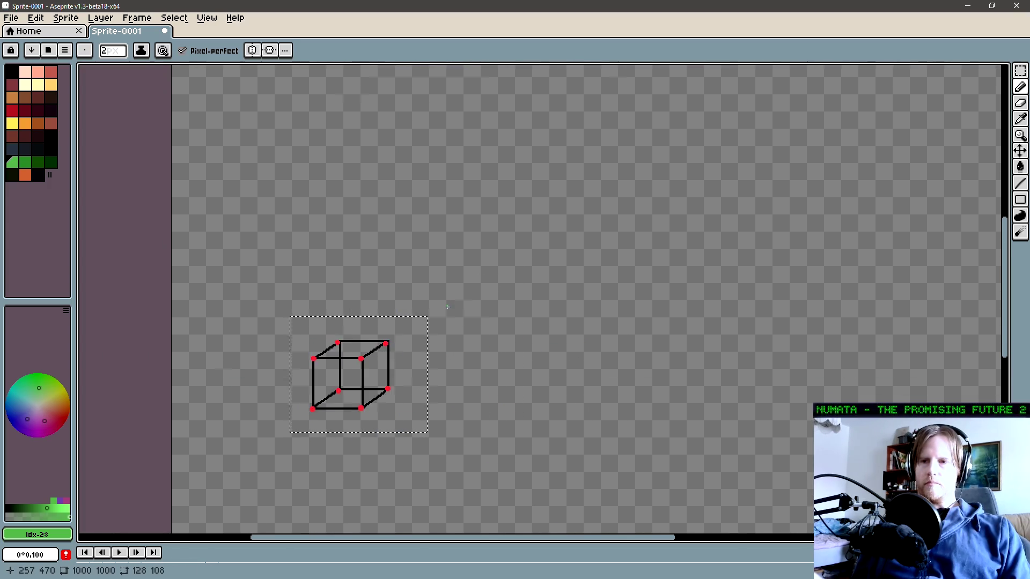
Recentre on the cube, sketch green digits 1 and 2 beside it, then undo them
scroll(494, 322, "up", 1)
scroll(494, 322, "left", 2)
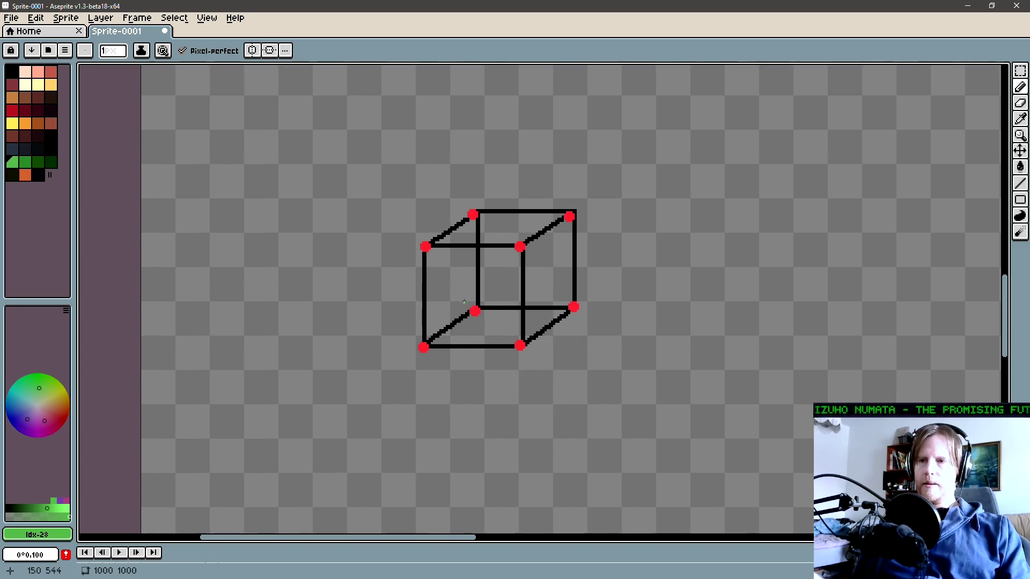
scroll(455, 270, "up", 1)
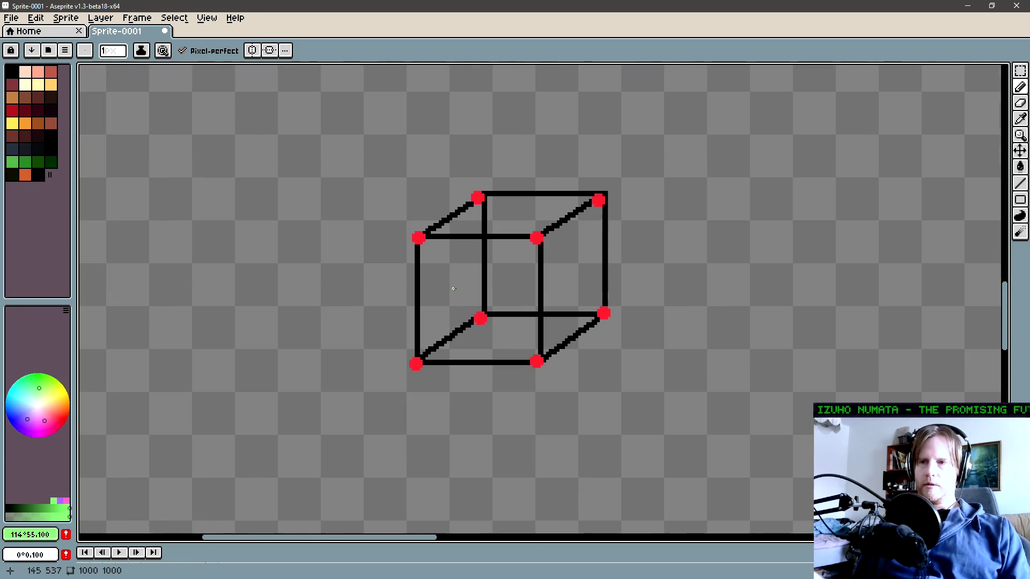
mouse_move(471, 294)
left_mouse_down()
mouse_move(452, 297)
mouse_move(445, 273)
left_mouse_up()
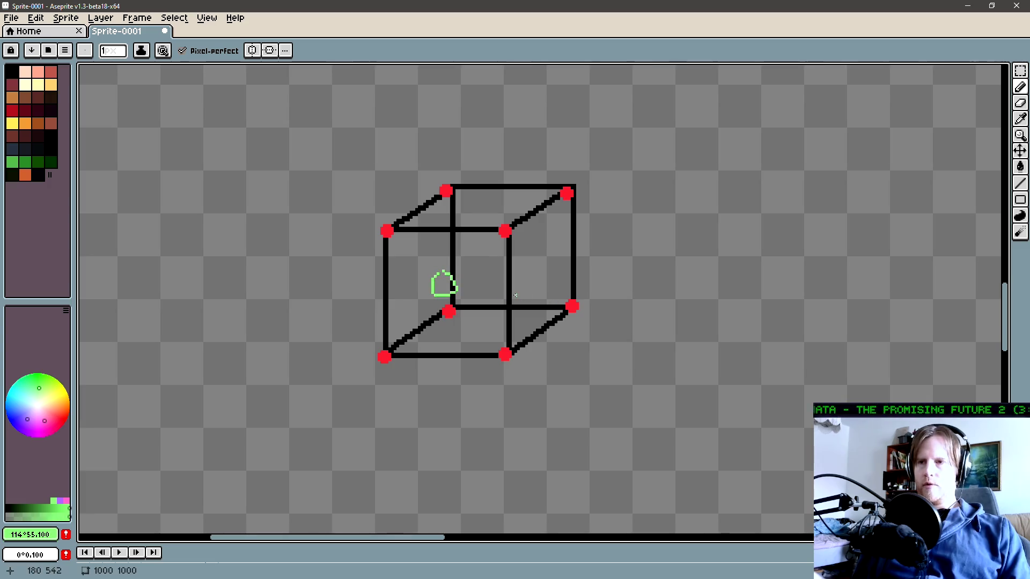
left_click_drag(477, 327, 475, 344)
left_click_drag(401, 257, 418, 281)
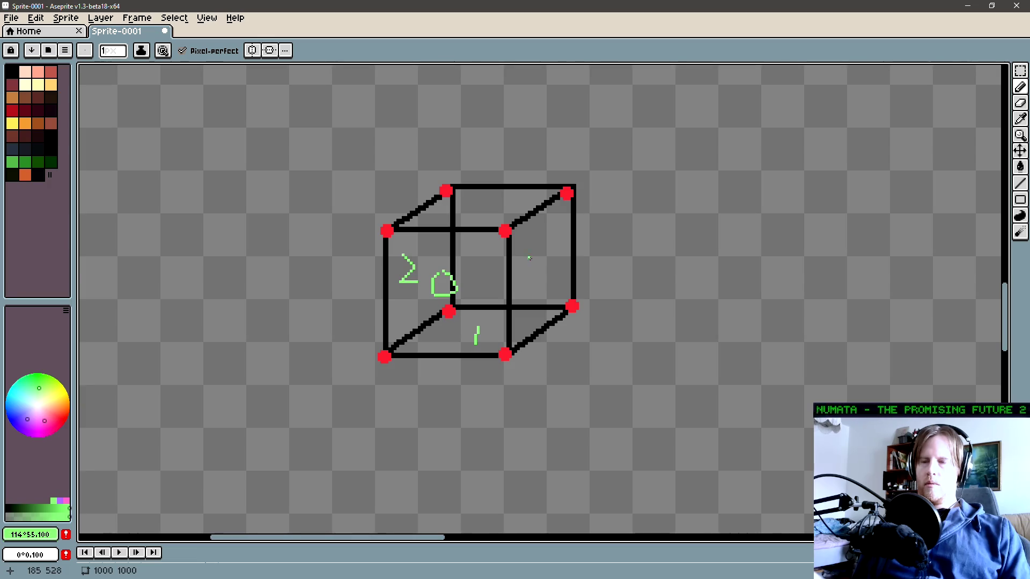
key("ctrl+z")
key("ctrl+z")
key("ctrl+z")
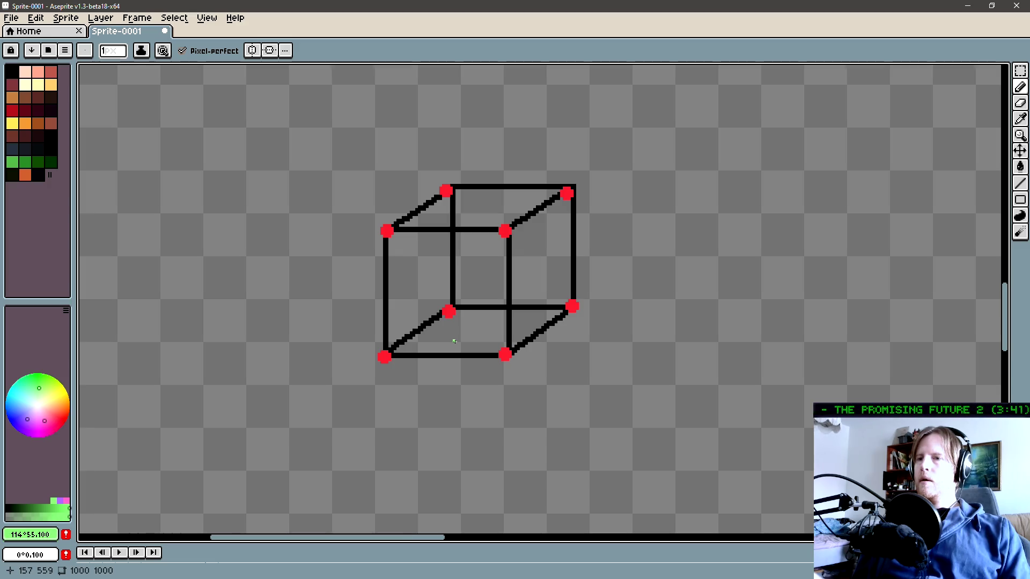
Draw light-green digits 0 through 5 on the cube's front, right, inner, middle, bottom and top faces
left_click_drag(451, 346, 506, 351)
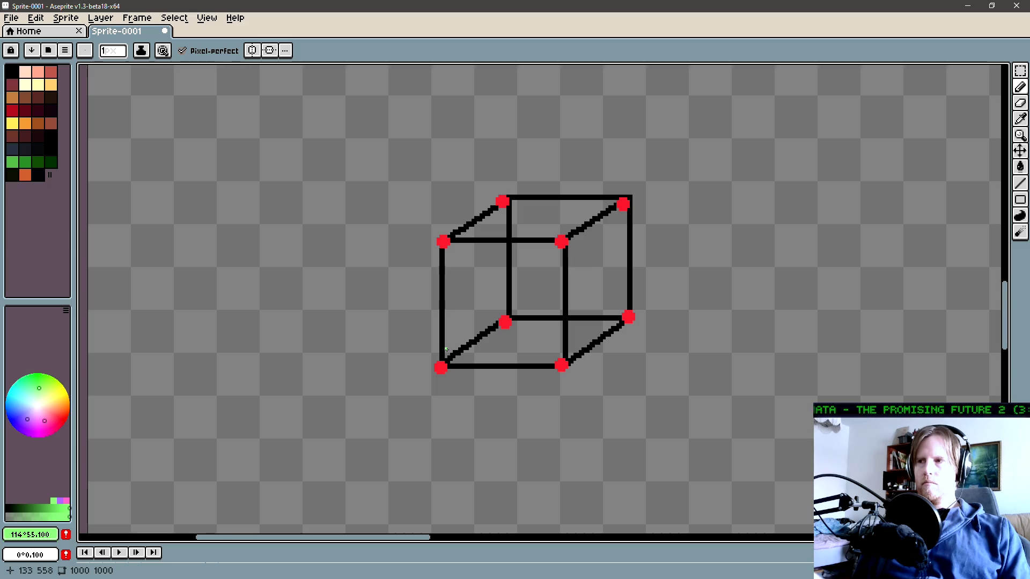
left_click_drag(474, 269, 474, 269)
left_click_drag(604, 260, 604, 291)
left_click_drag(497, 281, 524, 313)
left_click_drag(533, 261, 535, 279)
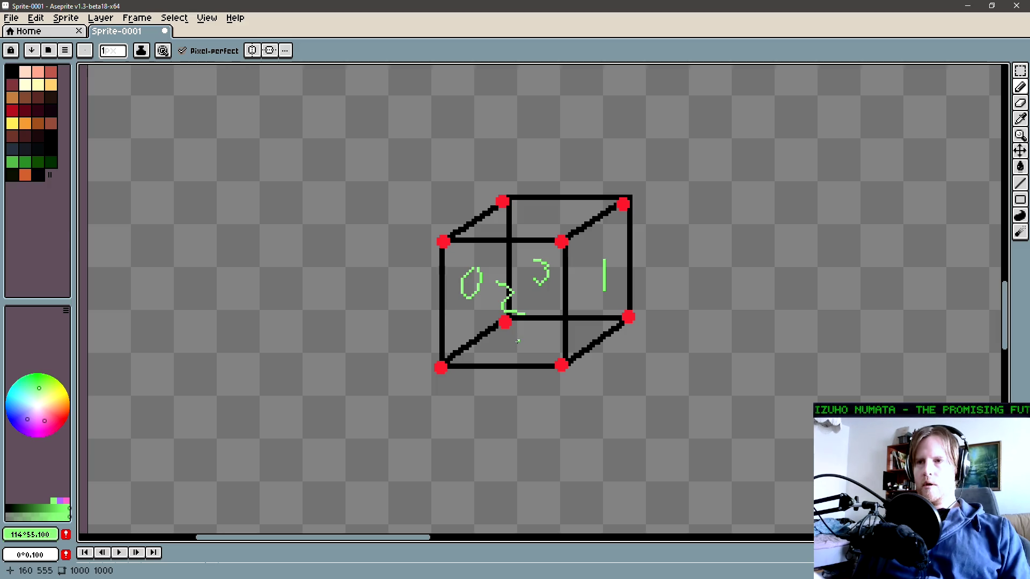
mouse_move(518, 335)
left_mouse_down()
mouse_move(534, 352)
mouse_move(526, 363)
left_mouse_up()
mouse_move(528, 204)
left_mouse_down()
mouse_move(524, 225)
mouse_move(546, 203)
left_mouse_up()
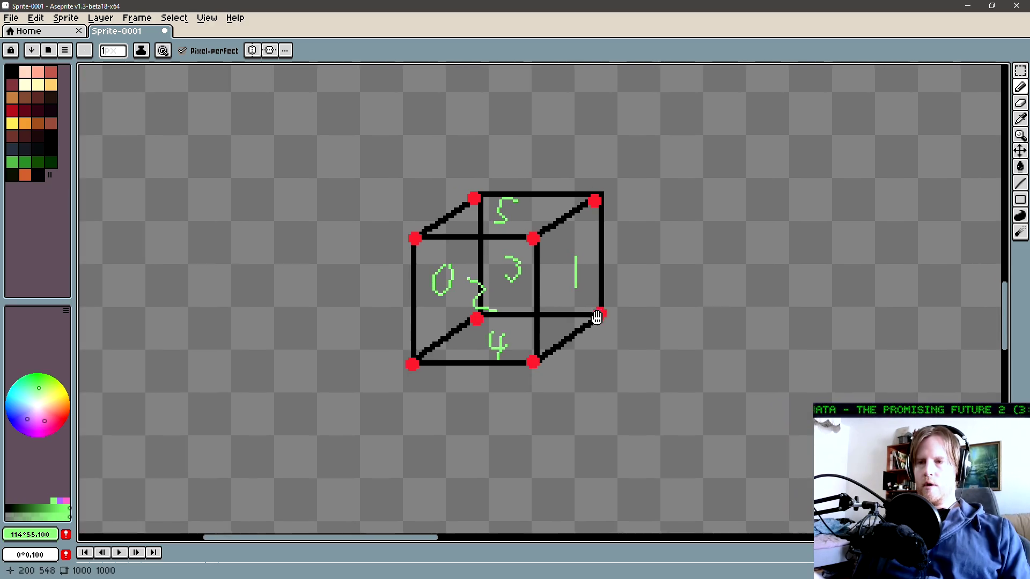
Pan and zoom to recentre the numbered cube in the view
left_click_drag(445, 331, 519, 342)
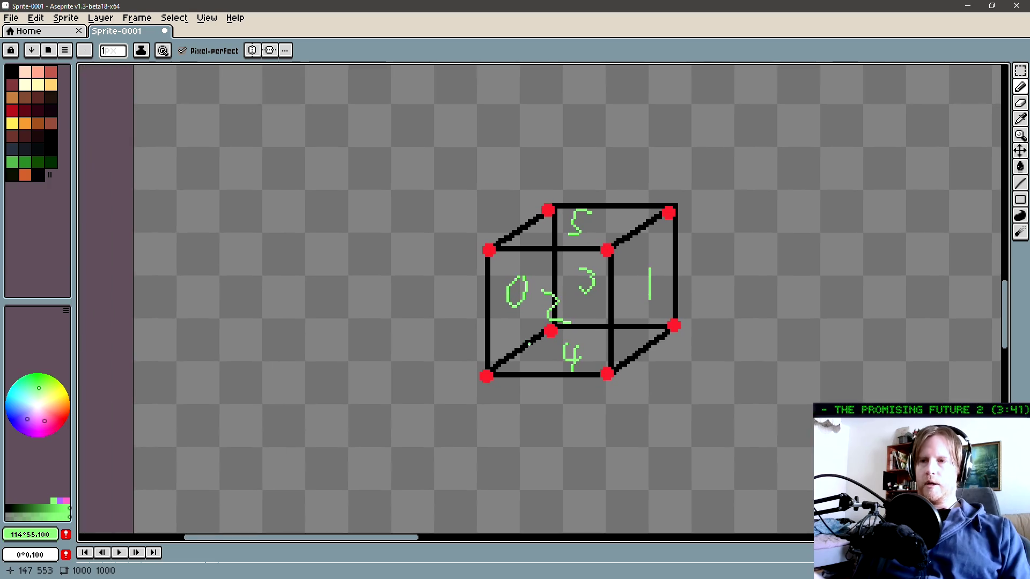
key("m")
scroll(590, 375, "down", 5)
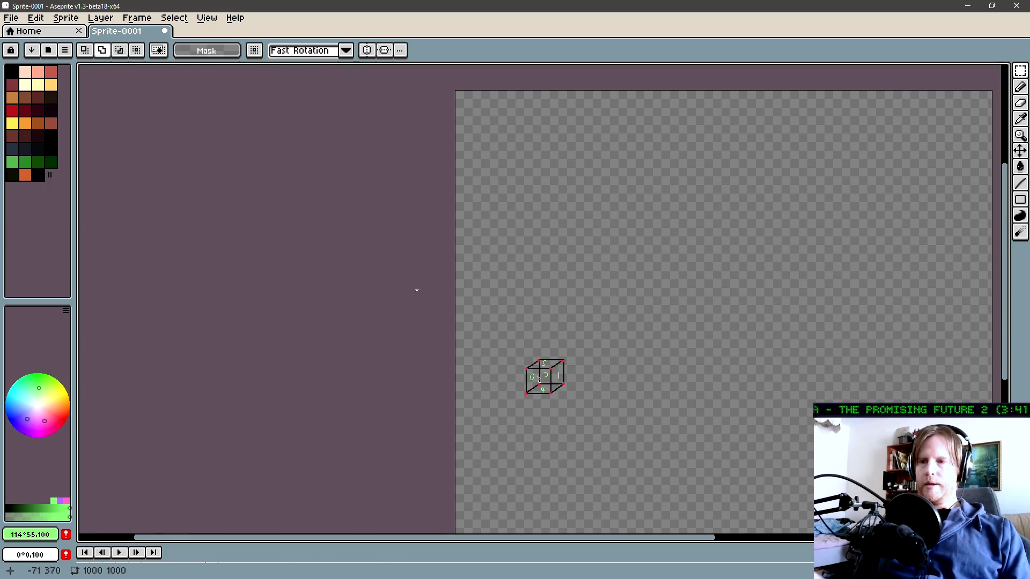
scroll(638, 481, "up", 3)
left_click_drag(563, 436, 548, 510)
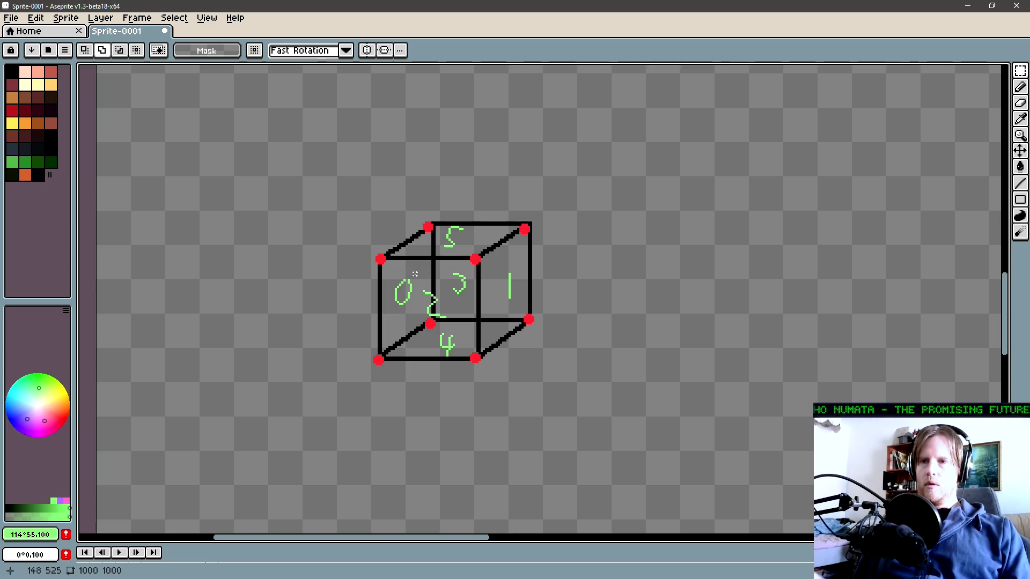
scroll(415, 274, "down", 1)
scroll(415, 274, "down", 1)
scroll(415, 275, "up", 1)
key("b")
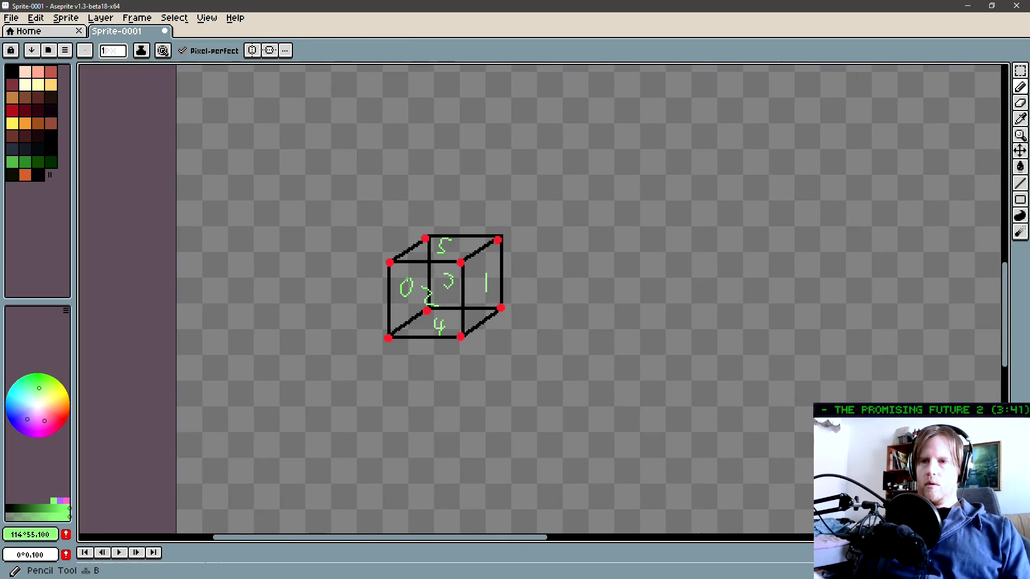
scroll(415, 275, "up", 1)
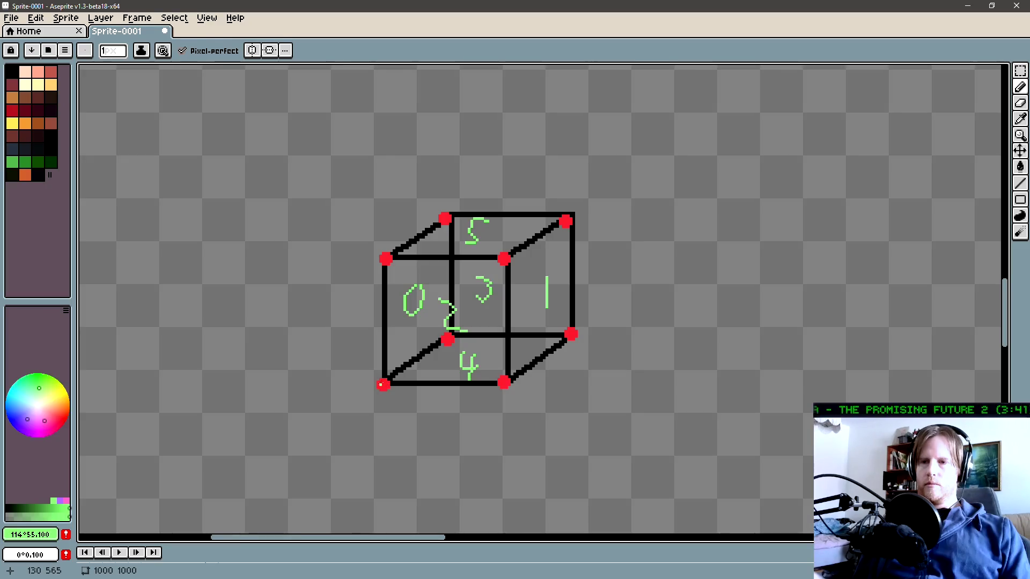
Set the Line tool to a 1-pixel width and adjust the zoom
key("l")
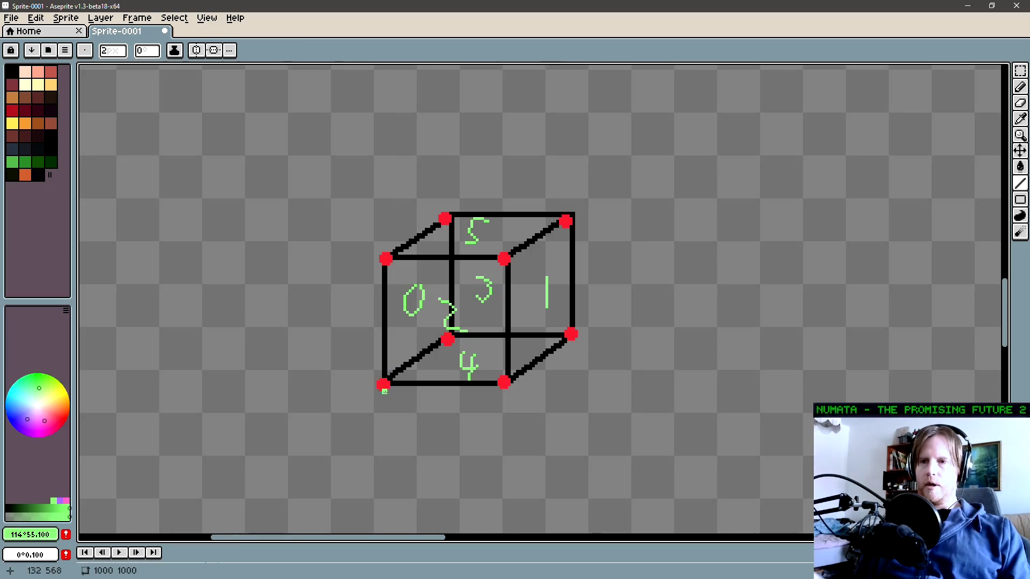
key("l")
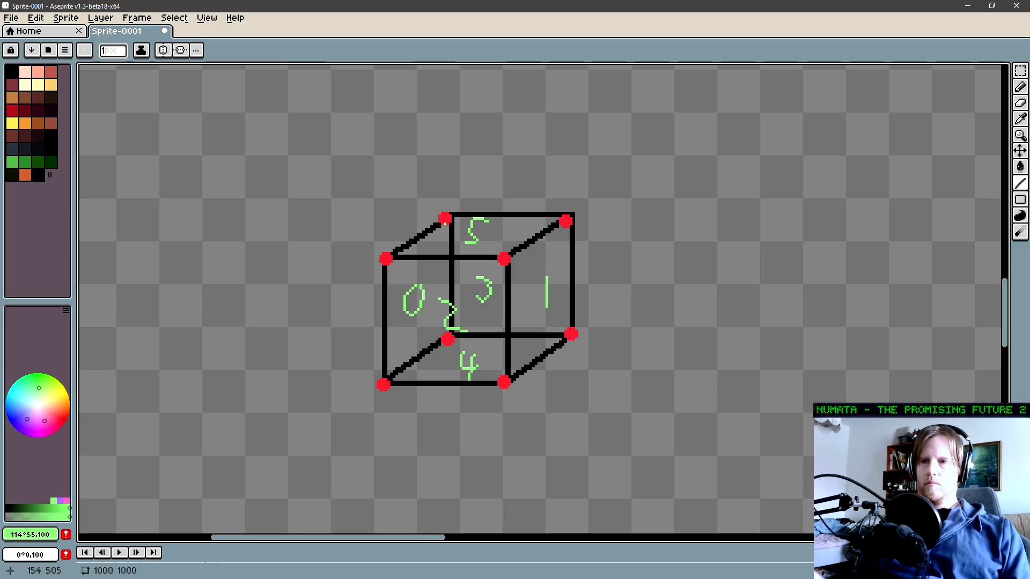
scroll(643, 319, "down", 2)
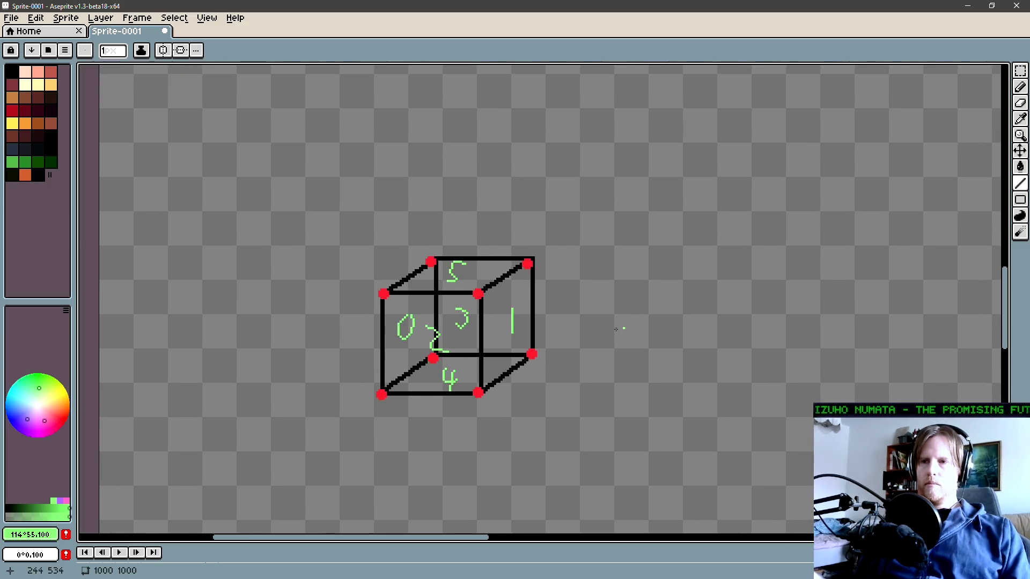
scroll(615, 329, "down", 3)
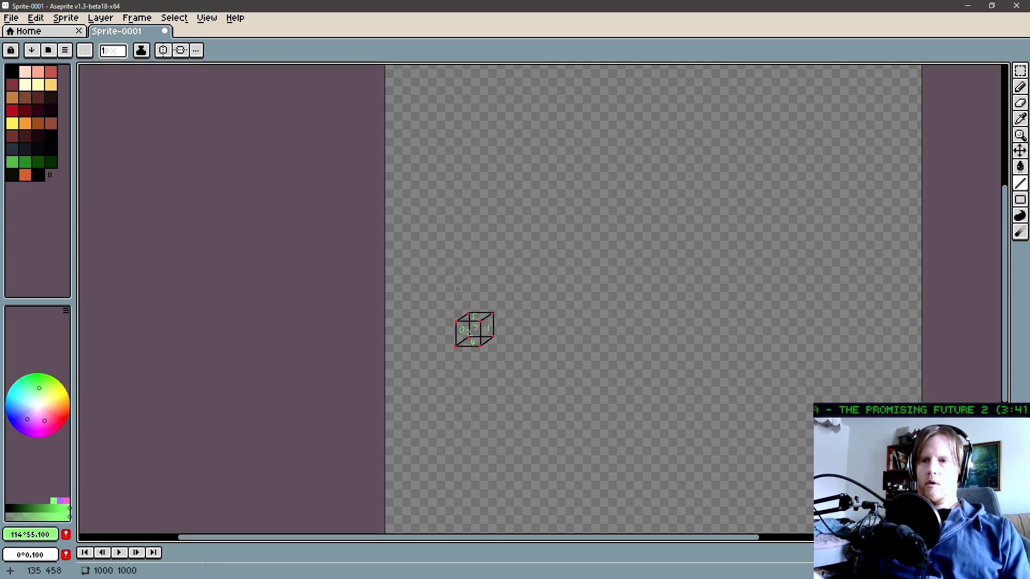
scroll(457, 289, "up", 1)
Copy the marquee-selected numbered cube into a stack two cubes wide and three high
key("m")
left_click_drag(587, 424, 412, 273)
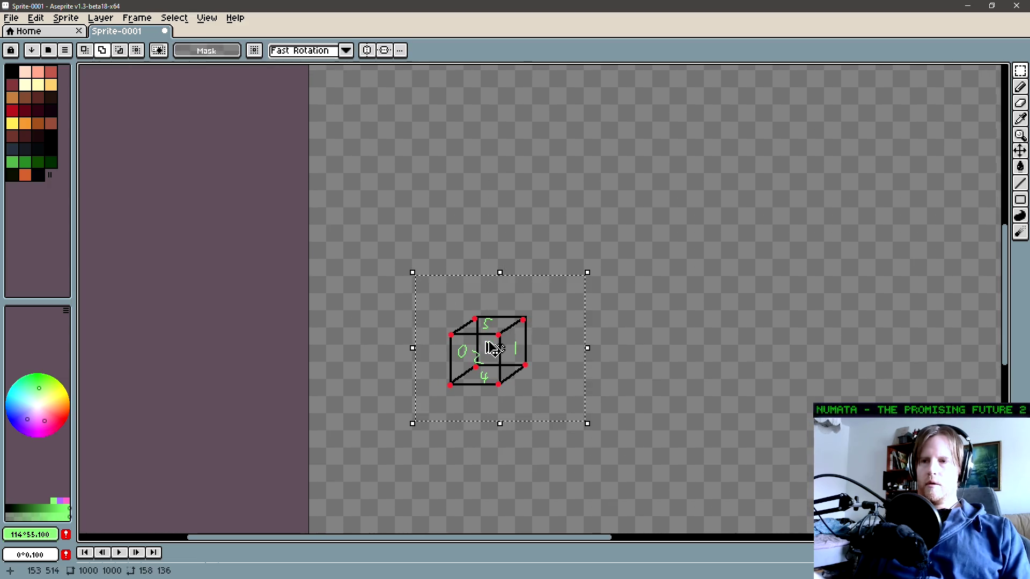
mouse_move(507, 381)
left_mouse_down()
mouse_move(499, 224)
mouse_move(498, 324)
mouse_move(558, 340)
mouse_move(544, 325)
left_mouse_up()
mouse_move(555, 374)
left_mouse_down()
mouse_move(462, 368)
mouse_move(518, 321)
mouse_move(479, 378)
mouse_move(573, 267)
mouse_move(526, 276)
left_mouse_up()
left_click(494, 389)
Select the left column of cubes, then pan so the stack sits near the top
key("m")
left_click_drag(509, 402, 440, 195)
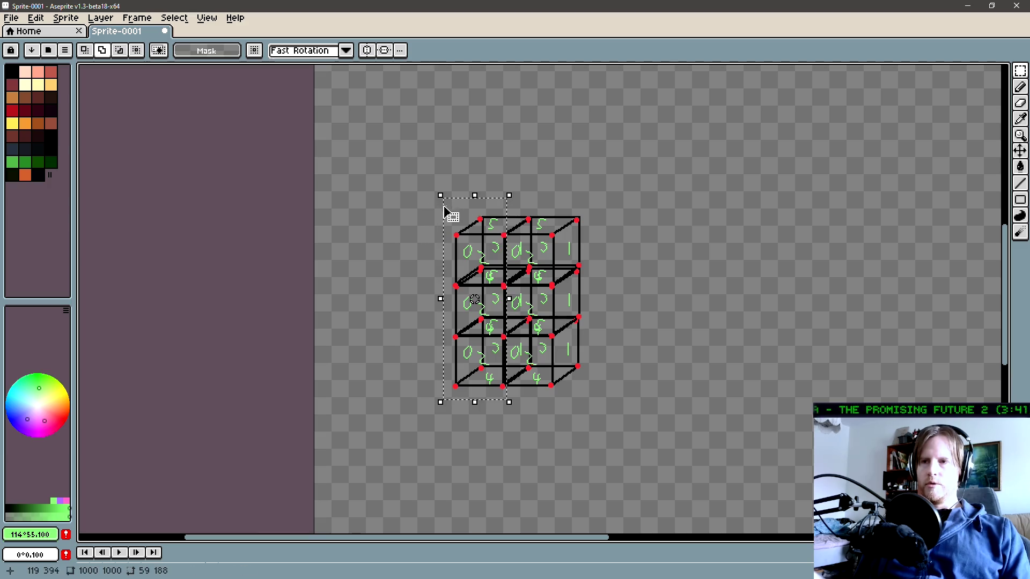
key("b")
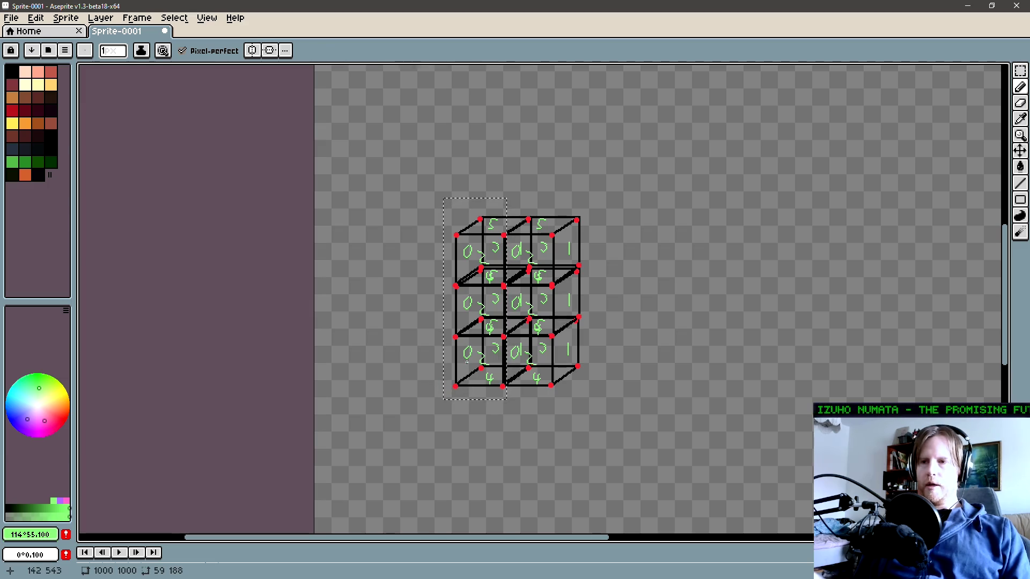
left_click_drag(466, 360, 476, 369)
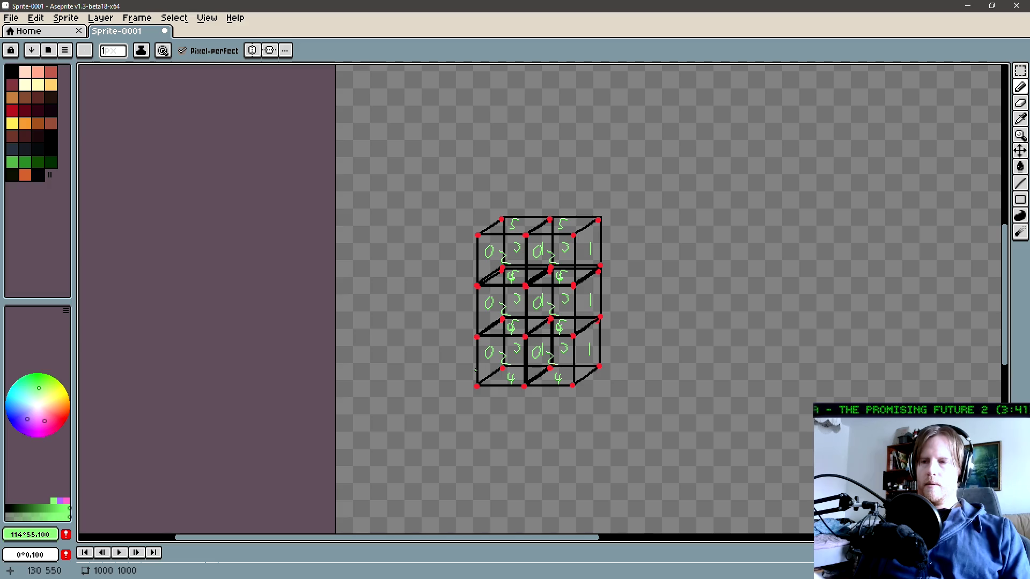
left_click_drag(475, 369, 463, 372)
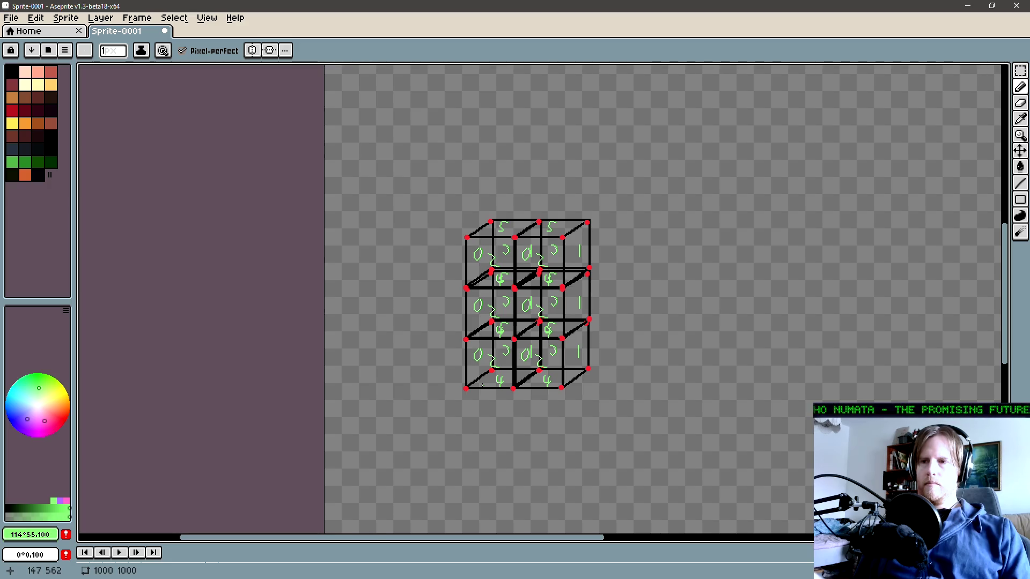
left_click_drag(483, 386, 465, 379)
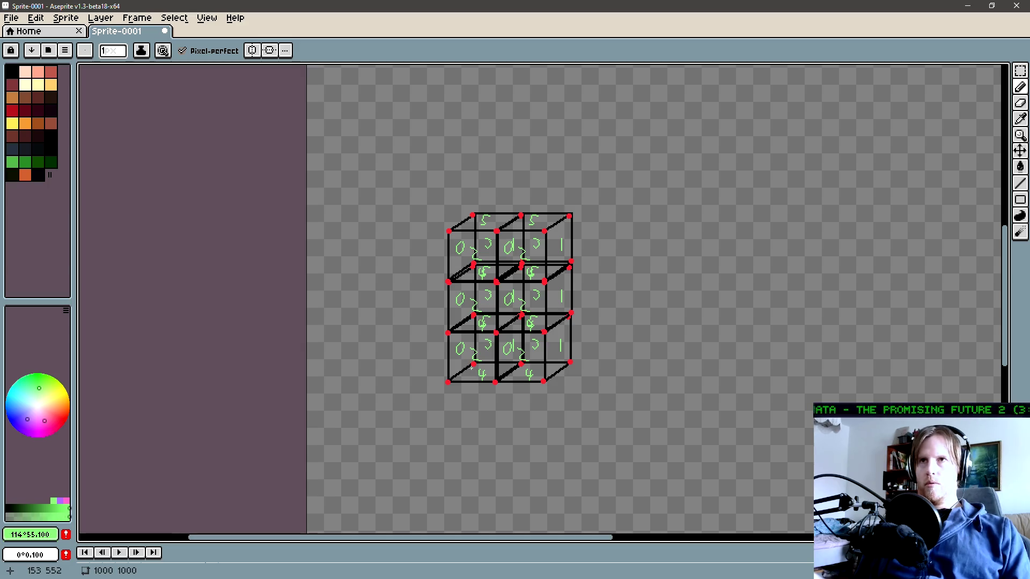
mouse_move(471, 366)
left_mouse_down()
mouse_move(465, 377)
mouse_move(450, 276)
left_mouse_up()
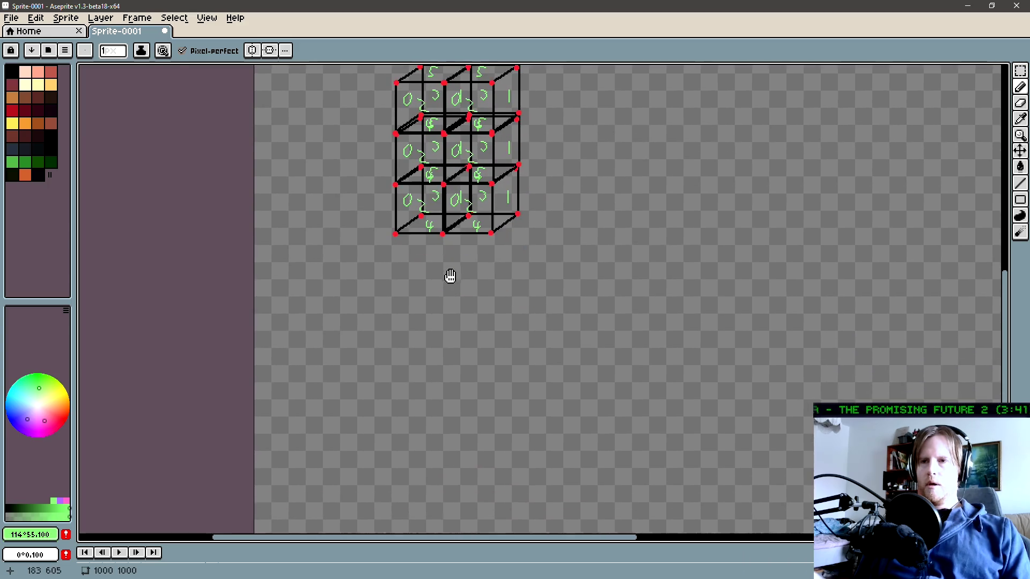
Paint an orange block of grid cells on the empty canvas below the cubes
scroll(450, 276, "down", 5)
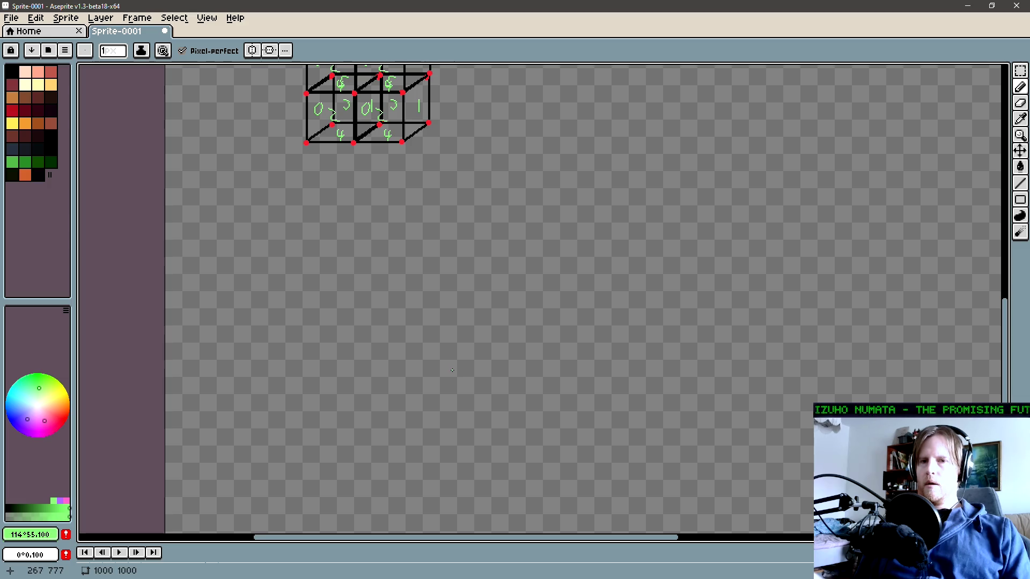
scroll(452, 372, "up", 5)
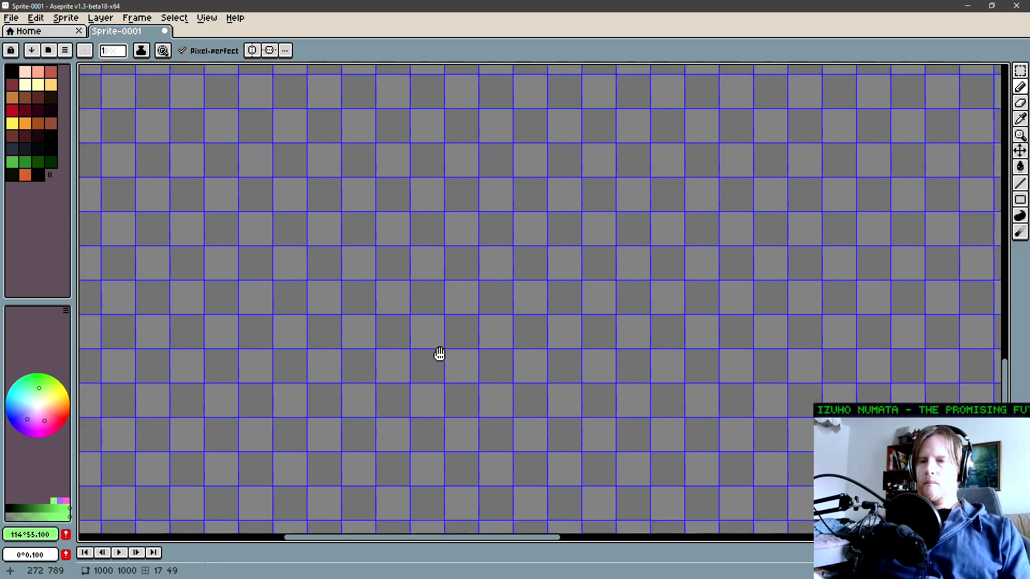
left_click_drag(439, 354, 422, 336)
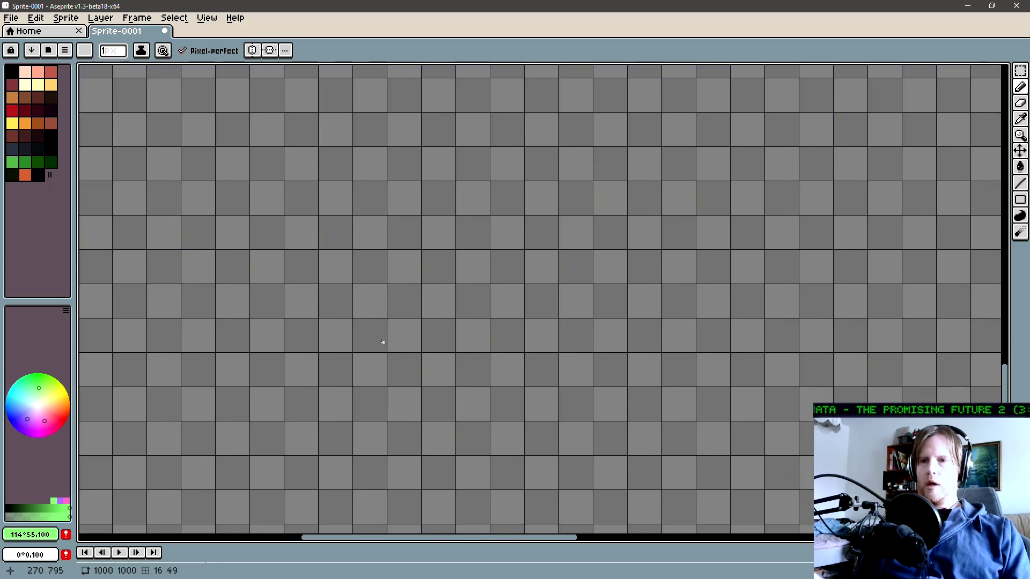
key("g")
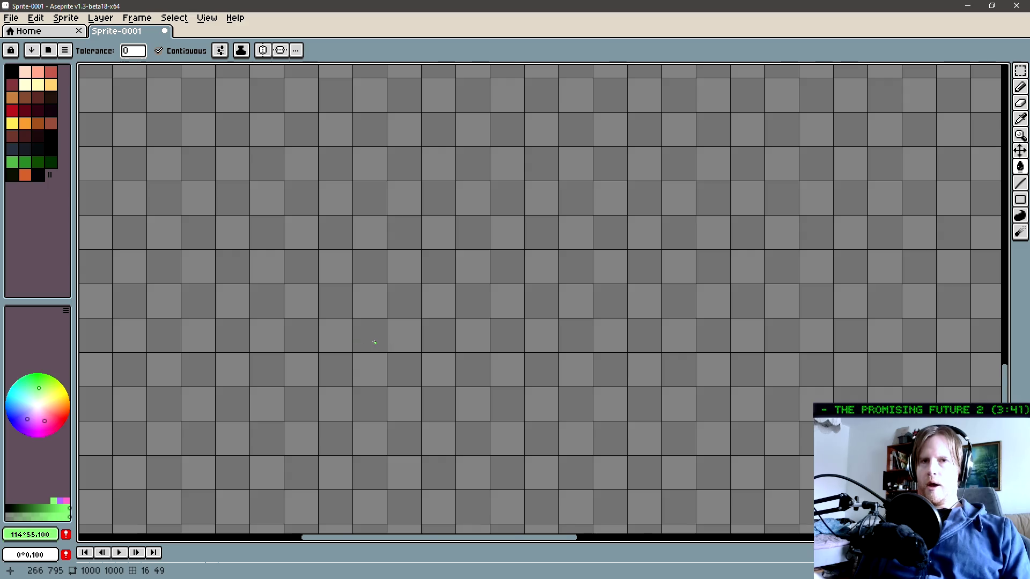
scroll(375, 341, "up", 1)
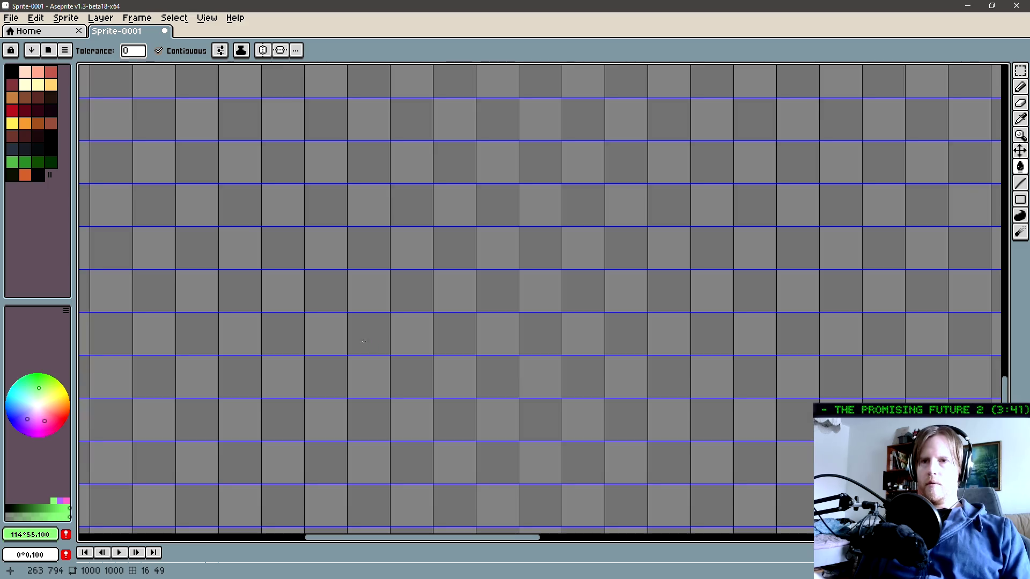
left_click(14, 99)
mouse_move(326, 377)
left_mouse_down()
mouse_move(424, 253)
mouse_move(498, 250)
left_mouse_up()
left_click_drag(536, 345, 532, 362)
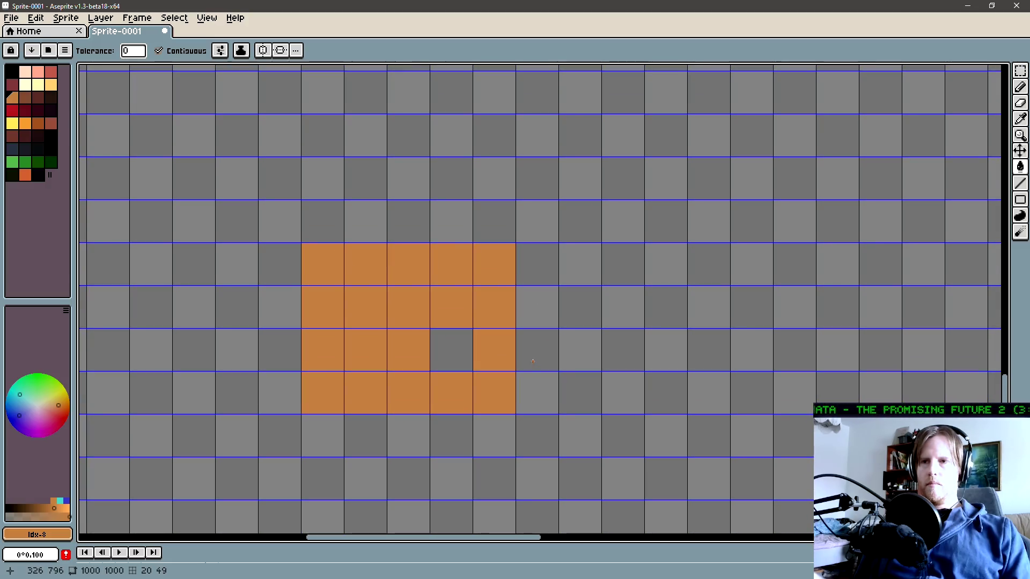
Clear the block's top-middle cell, deselect, and recentre the view on the block
key("m")
left_click_drag(407, 269, 411, 266)
key("Delete")
mouse_move(317, 391)
left_mouse_down()
mouse_move(471, 245)
mouse_move(515, 245)
left_mouse_up()
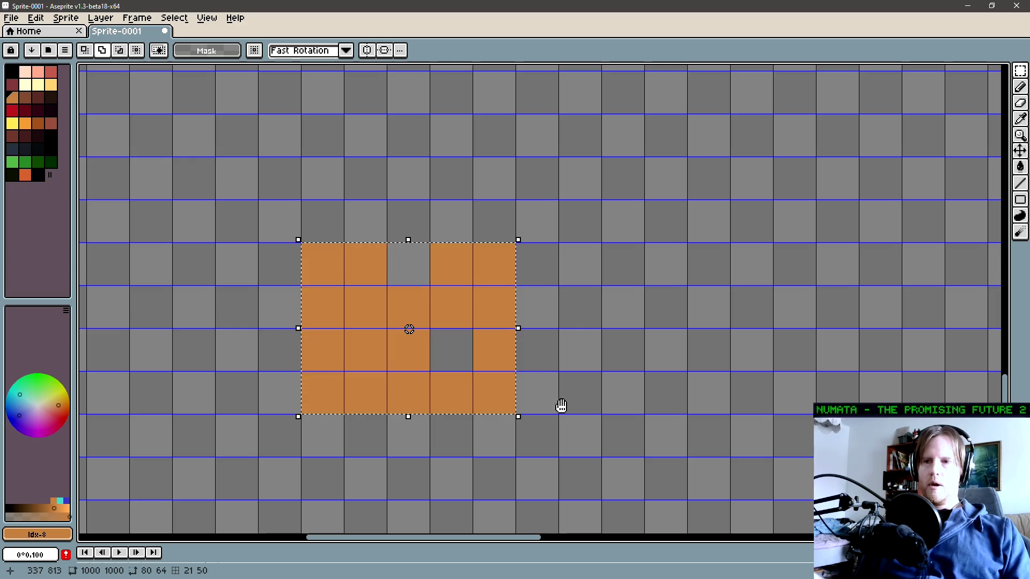
key("ctrl+d")
key("b")
left_click_drag(418, 414, 404, 385)
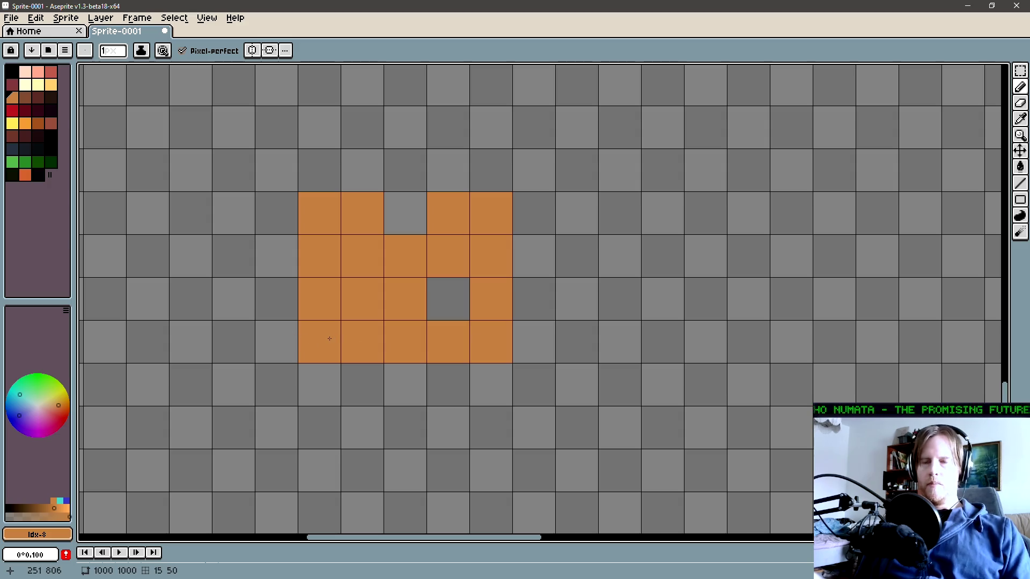
Draw bright-green lines along the block's bottom row and third row
left_click(13, 161)
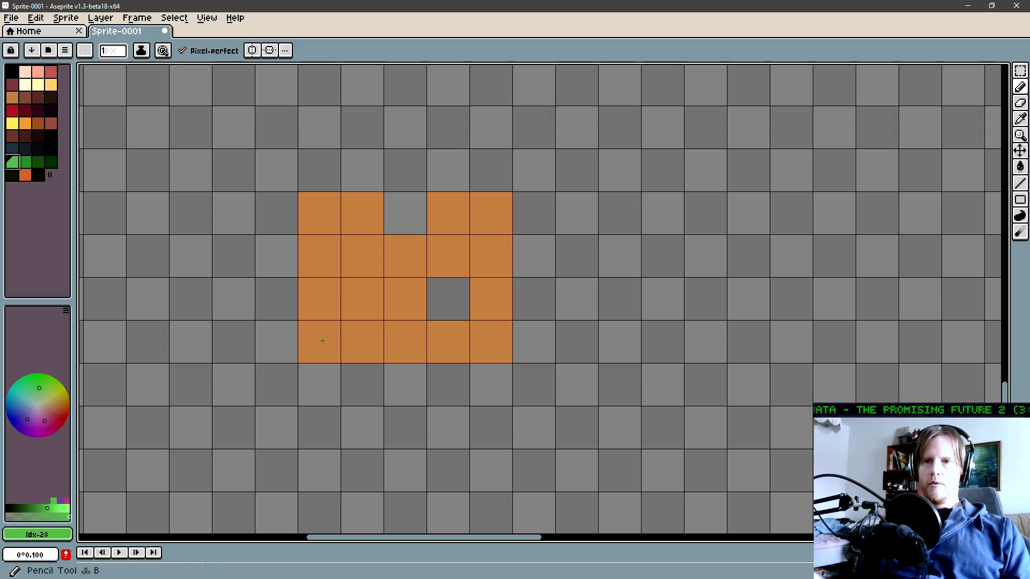
left_click(68, 511)
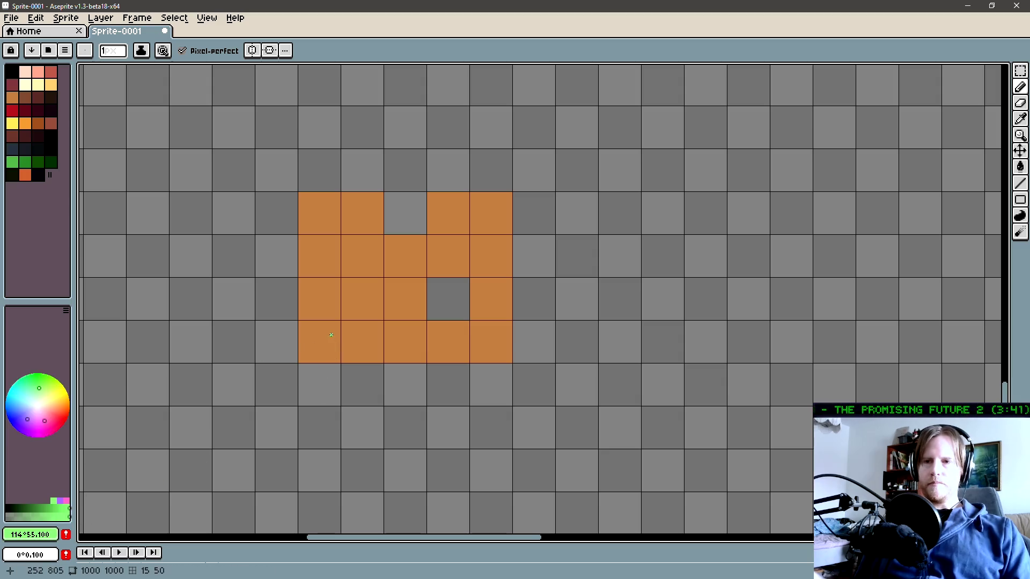
left_click_drag(316, 342, 494, 341)
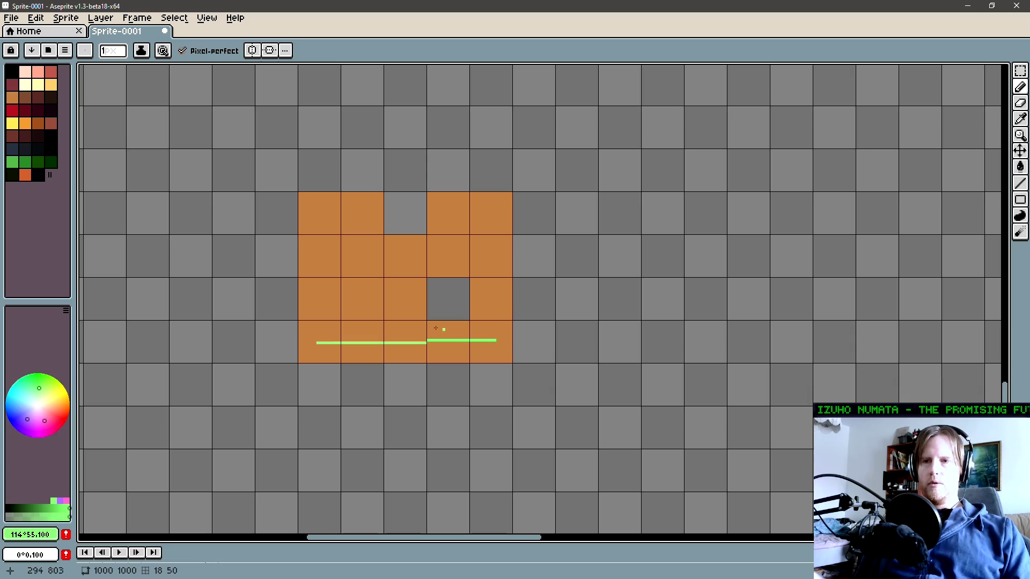
mouse_move(309, 300)
left_mouse_down()
mouse_move(452, 307)
mouse_move(435, 311)
left_mouse_up()
Mark the block's empty inner cell with a red X
left_click(67, 416)
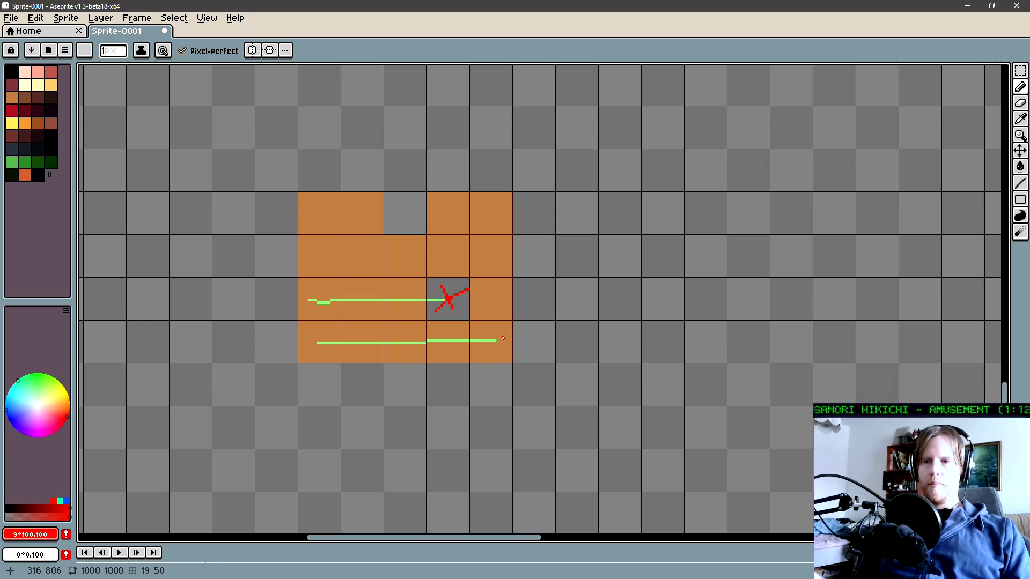
scroll(376, 332, "right", 1)
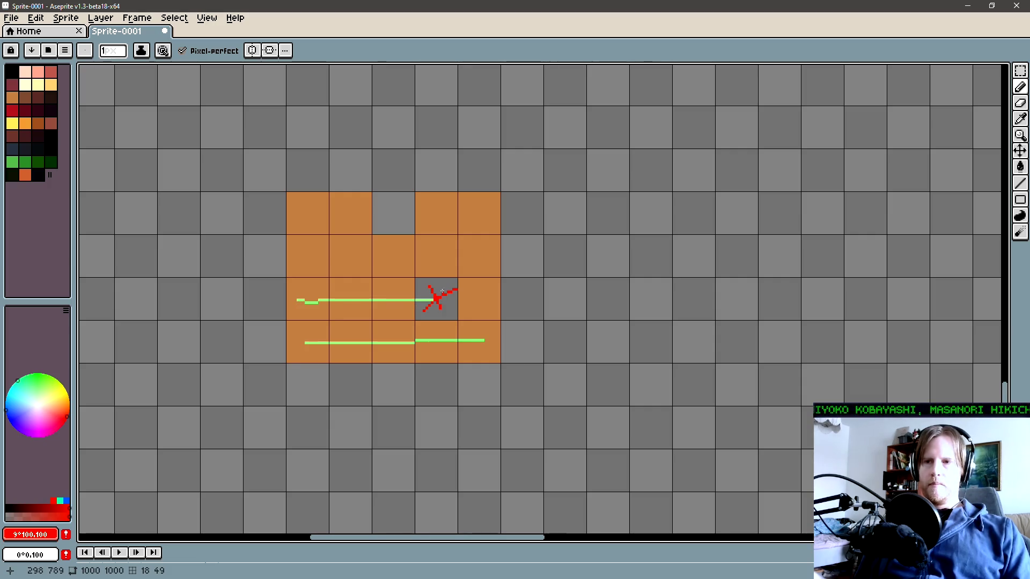
scroll(349, 343, "right", 1)
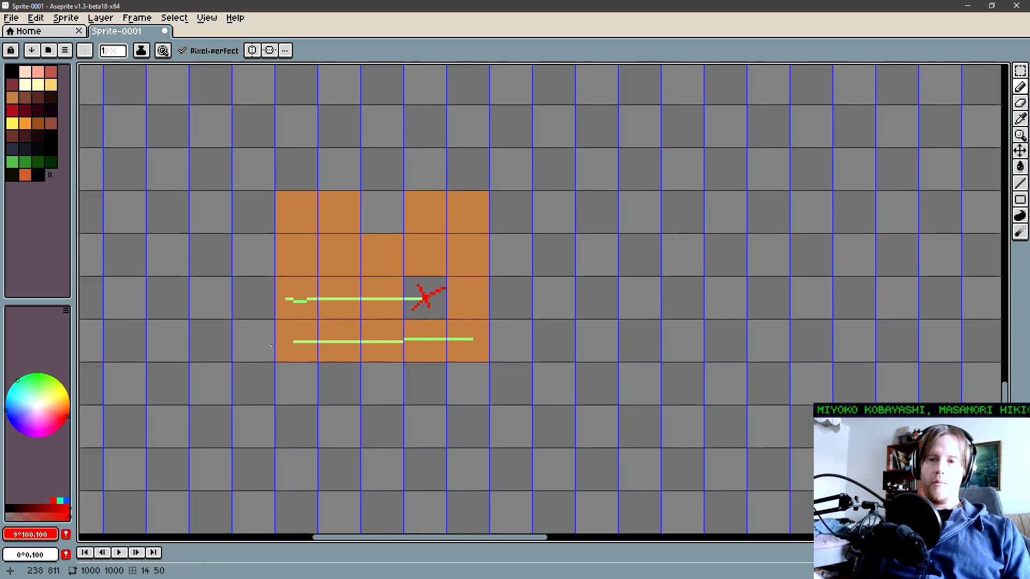
Outline the bottom row with a yellow rectangle
left_click(11, 161)
left_click(12, 123)
key("shift+u")
left_click_drag(276, 322, 487, 361)
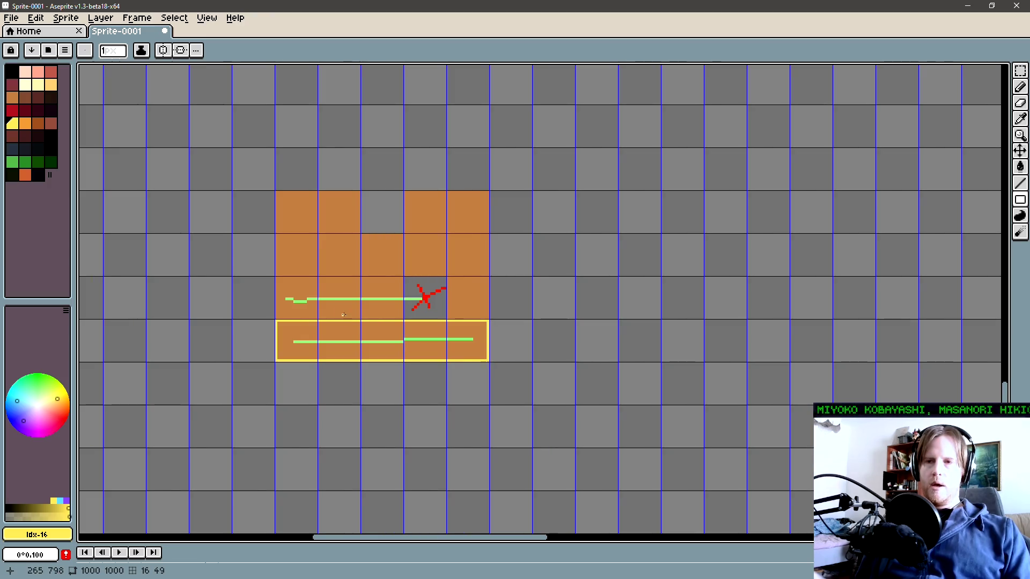
Draw green lines across the second and top rows, then sample red for the top-cell X
left_click_drag(295, 299, 307, 310)
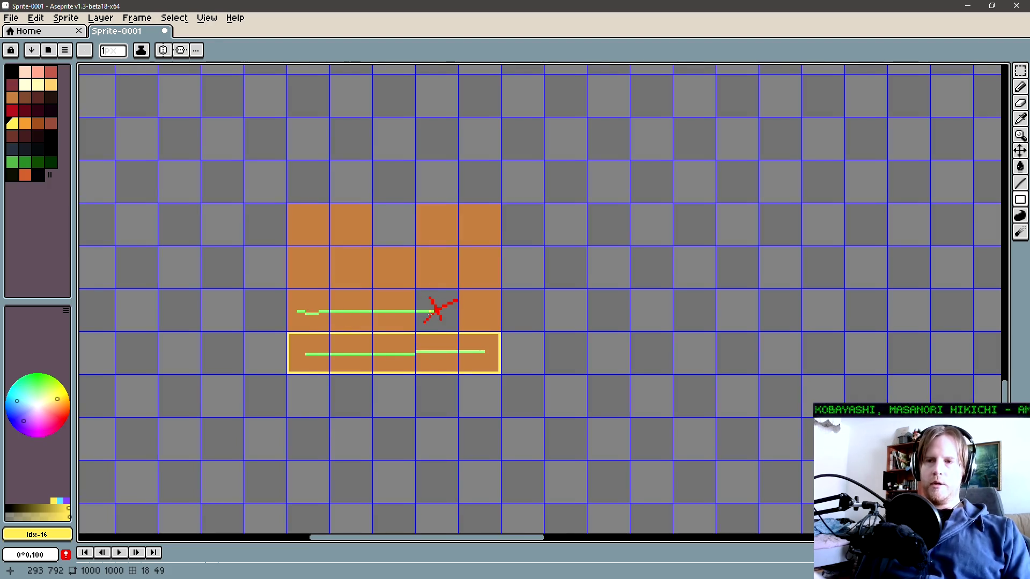
key("e")
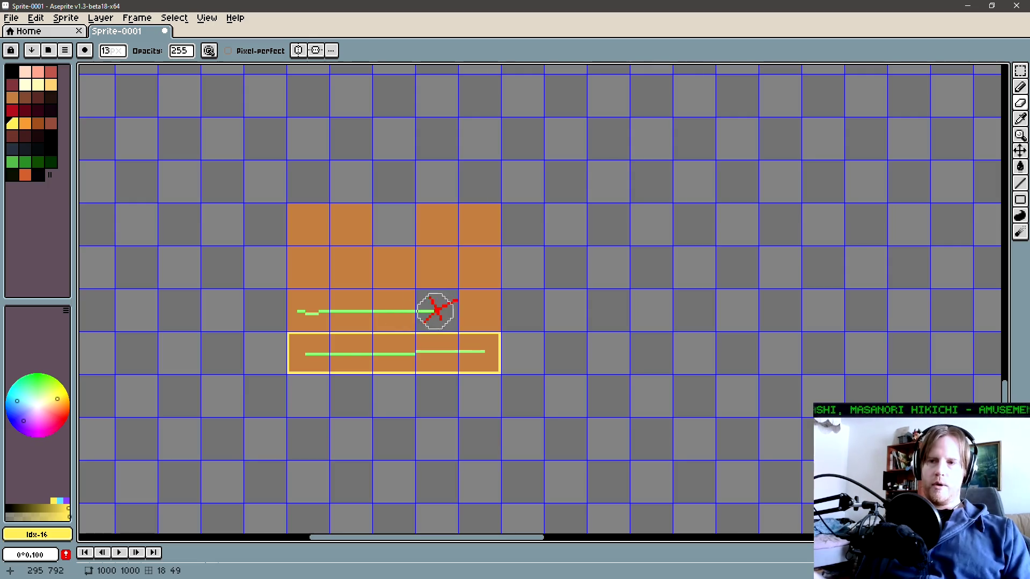
key("b")
left_click(404, 310, "alt")
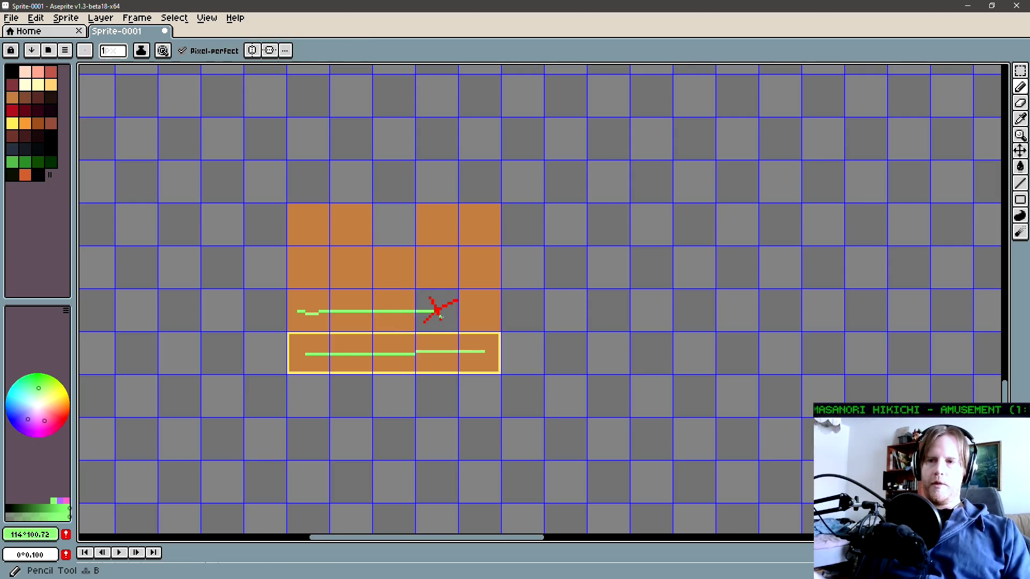
left_click_drag(304, 268, 399, 274)
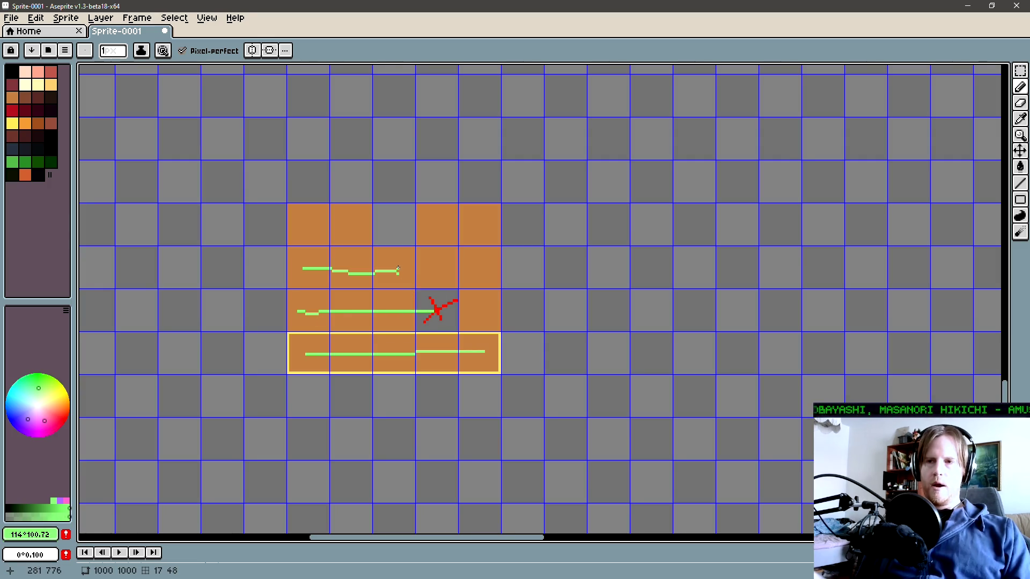
left_click_drag(299, 222, 311, 224)
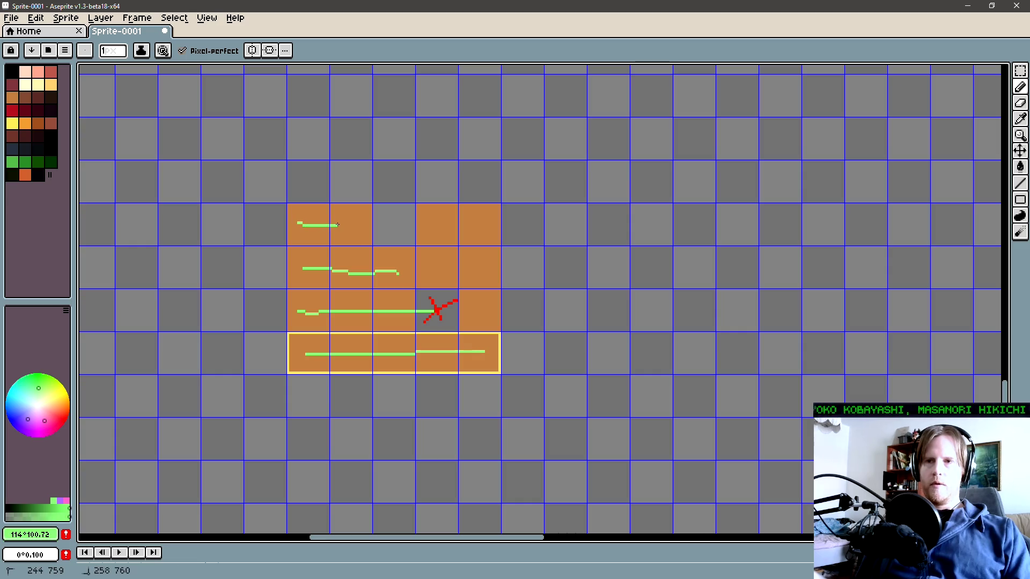
mouse_move(382, 226)
left_mouse_down()
mouse_move(399, 238)
mouse_move(387, 235)
left_mouse_up()
left_click(438, 306, "alt")
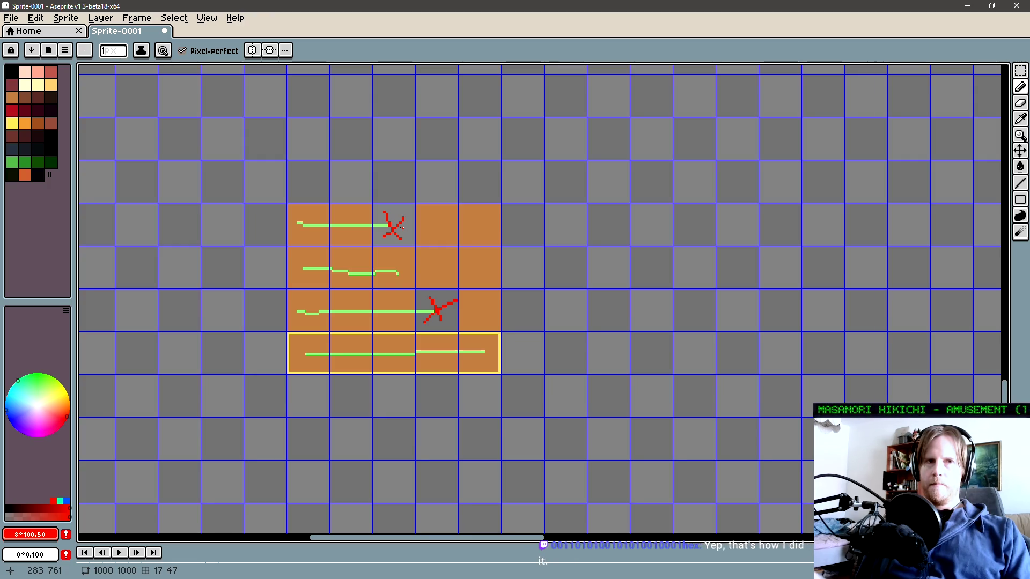
left_click_drag(423, 231, 413, 240)
Pick up the yellow and outline the left cells of rows two and three
key("i")
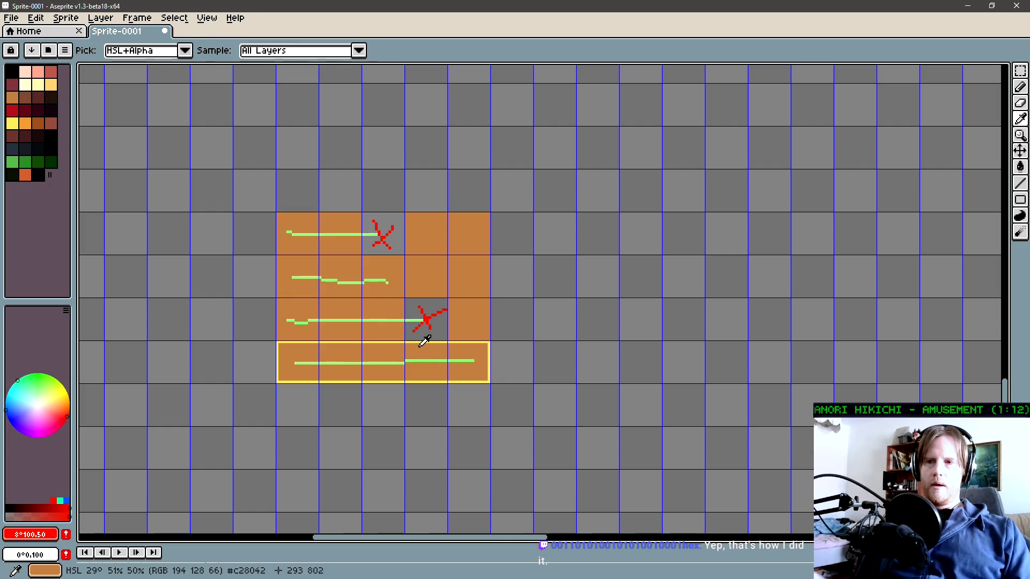
left_click(416, 340)
key("b")
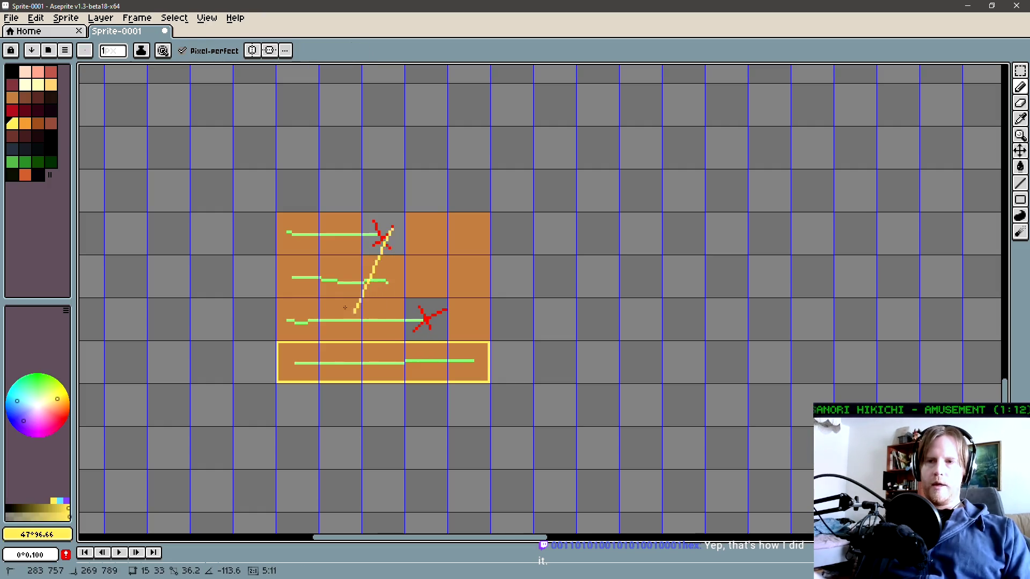
key("shift+r")
left_click(981, 158)
key("l")
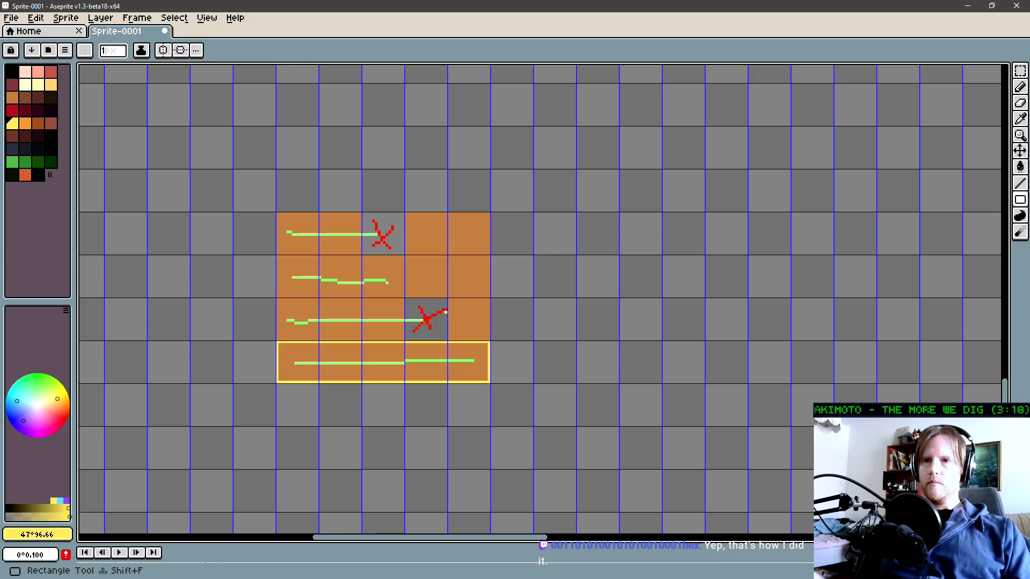
left_click_drag(277, 256, 404, 338)
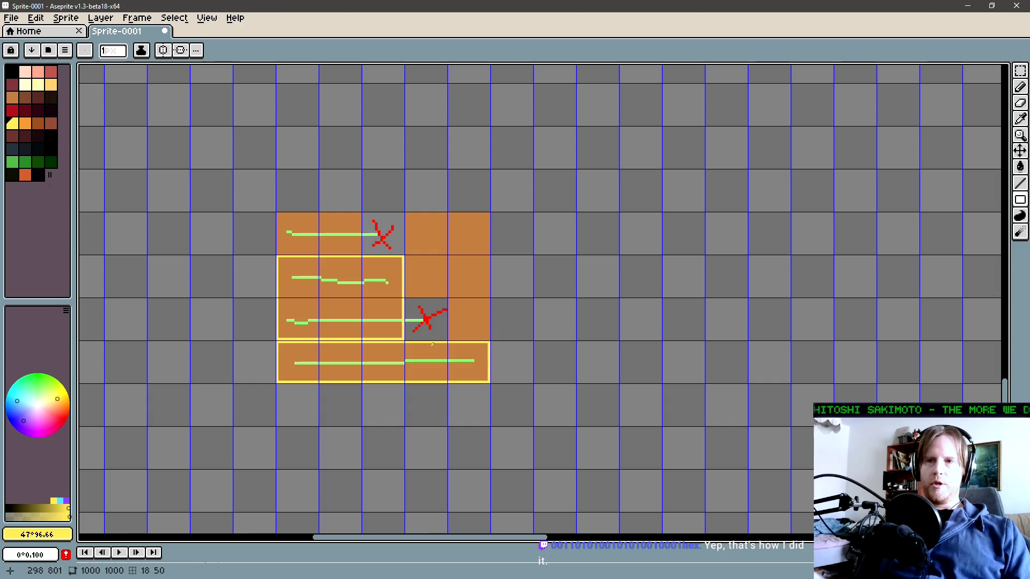
Outline the top-left pair of orange tiles in yellow and begin a short yellow line on the right
scroll(376, 268, "up", 2)
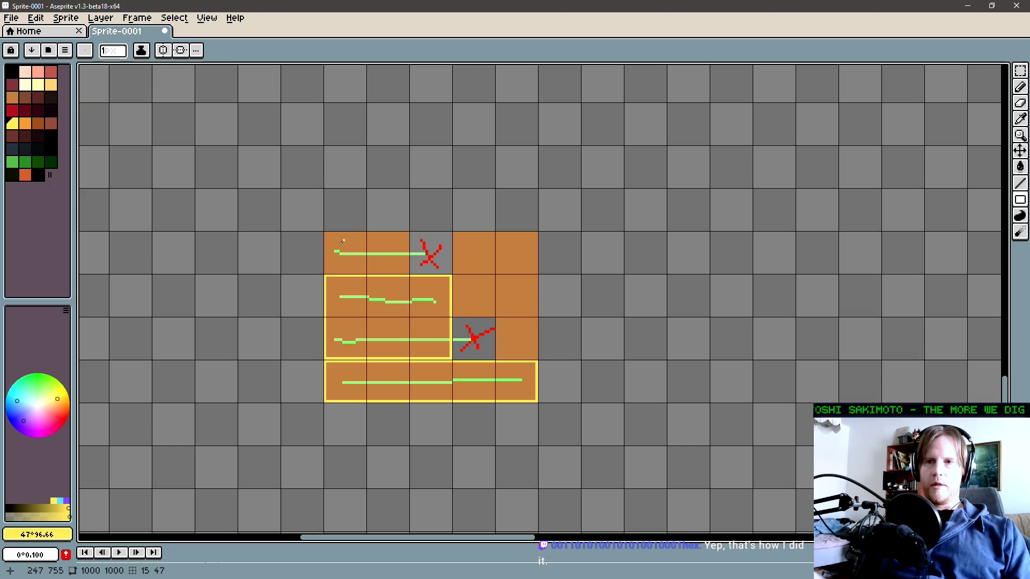
left_click_drag(324, 232, 408, 274)
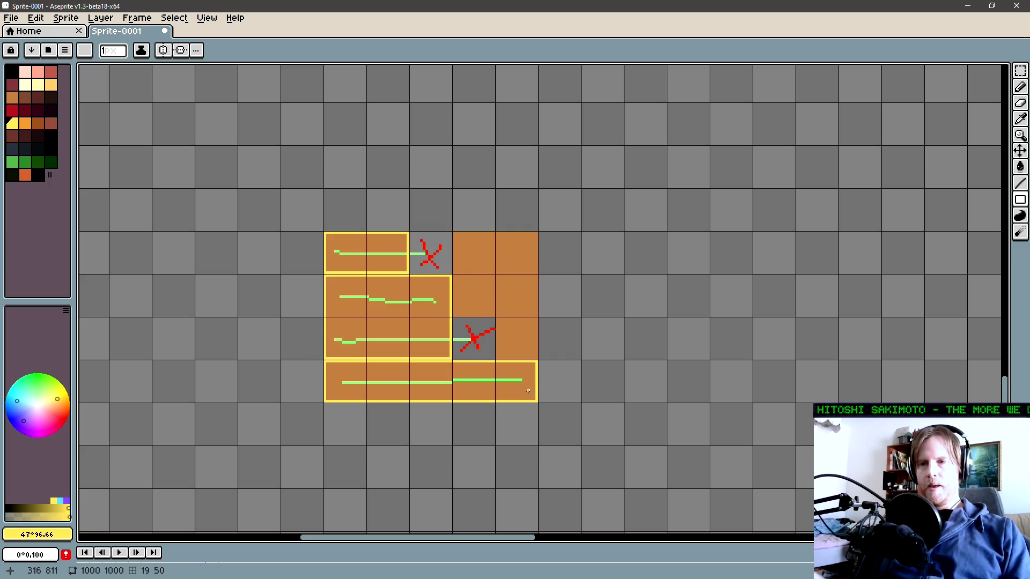
left_click_drag(528, 392, 467, 398)
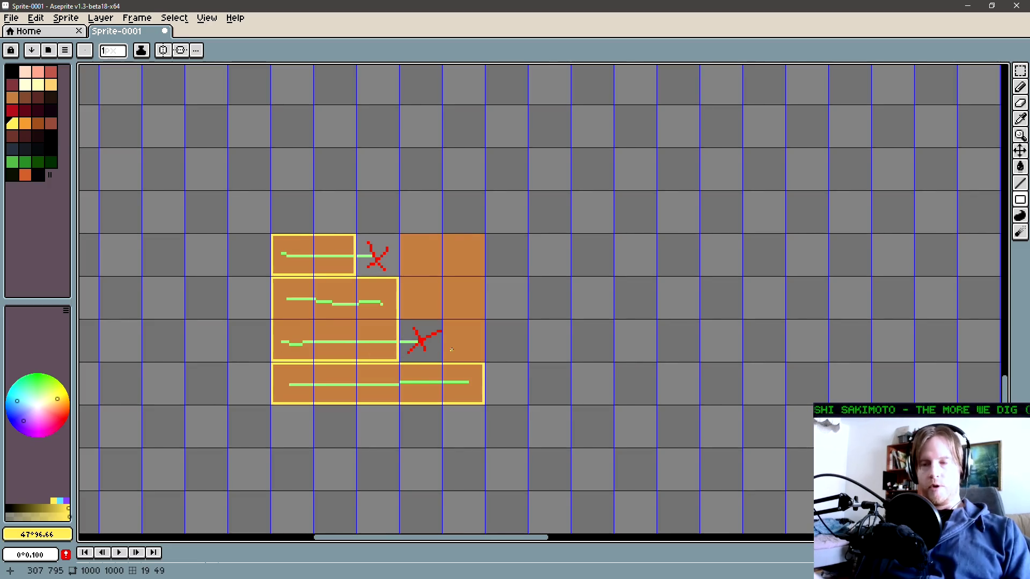
left_click_drag(448, 339, 478, 340)
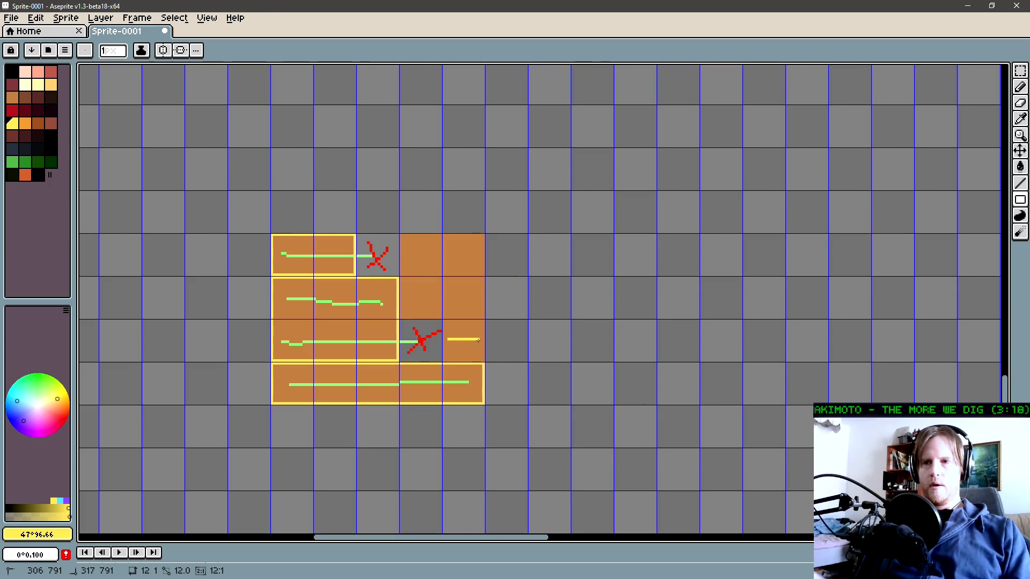
Add short yellow lines to the right column's tiles and outline that column in yellow
left_click_drag(478, 339, 477, 356)
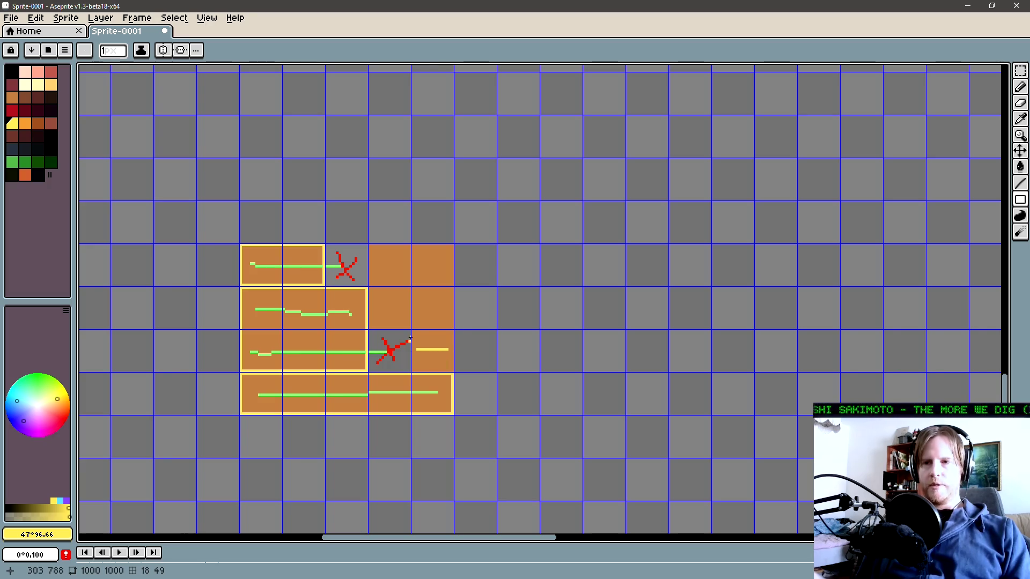
left_click_drag(421, 309, 445, 309)
left_click_drag(419, 266, 443, 266)
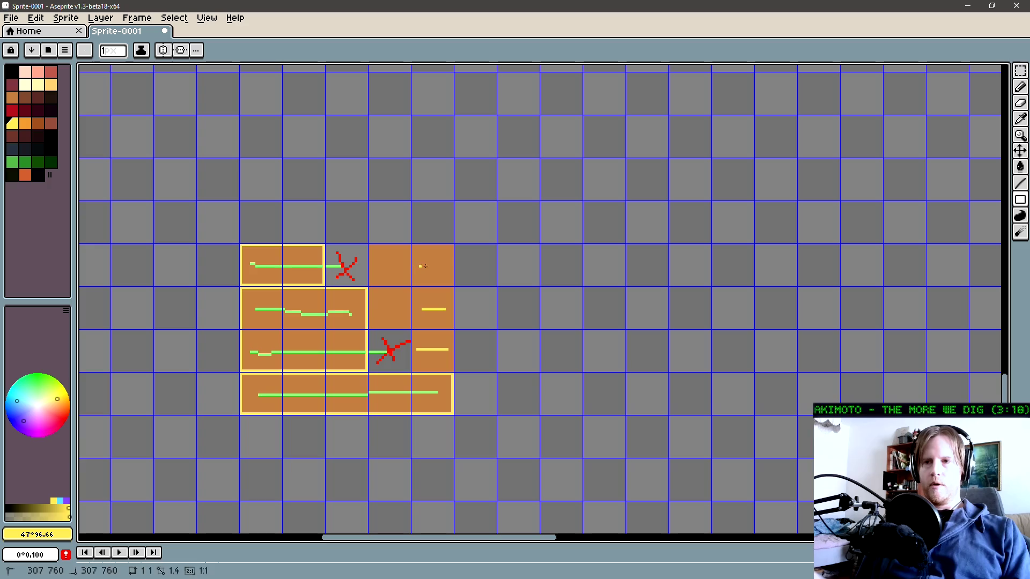
key("u")
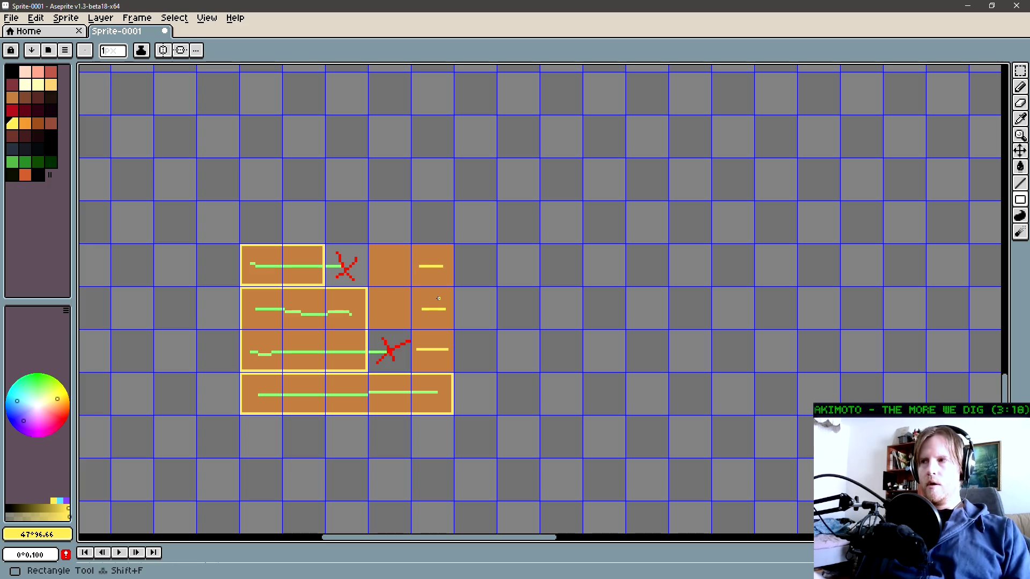
left_click_drag(411, 245, 453, 369)
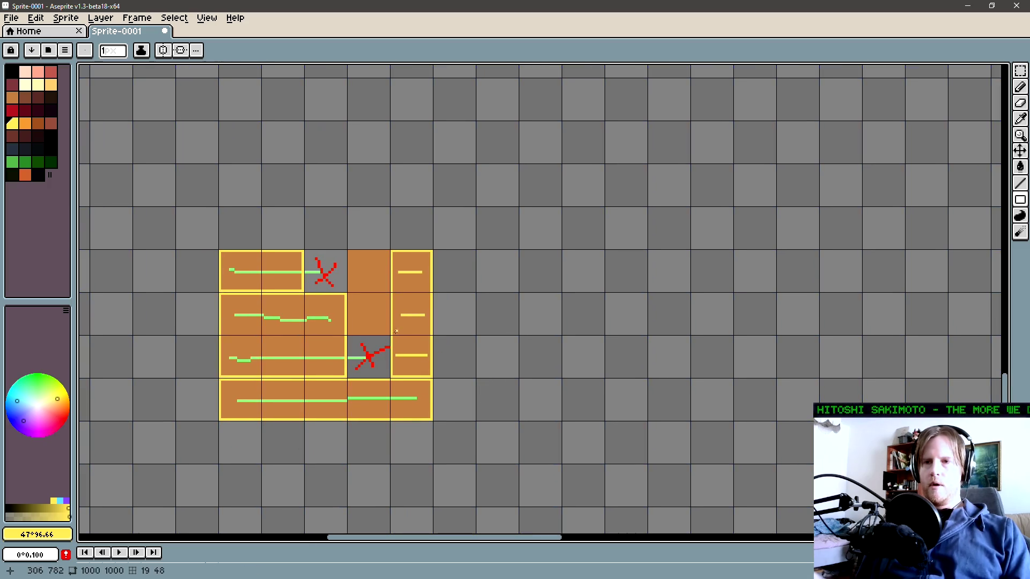
Draw a short yellow line on the neighbouring orange tile, then sample red from an existing X
key("b")
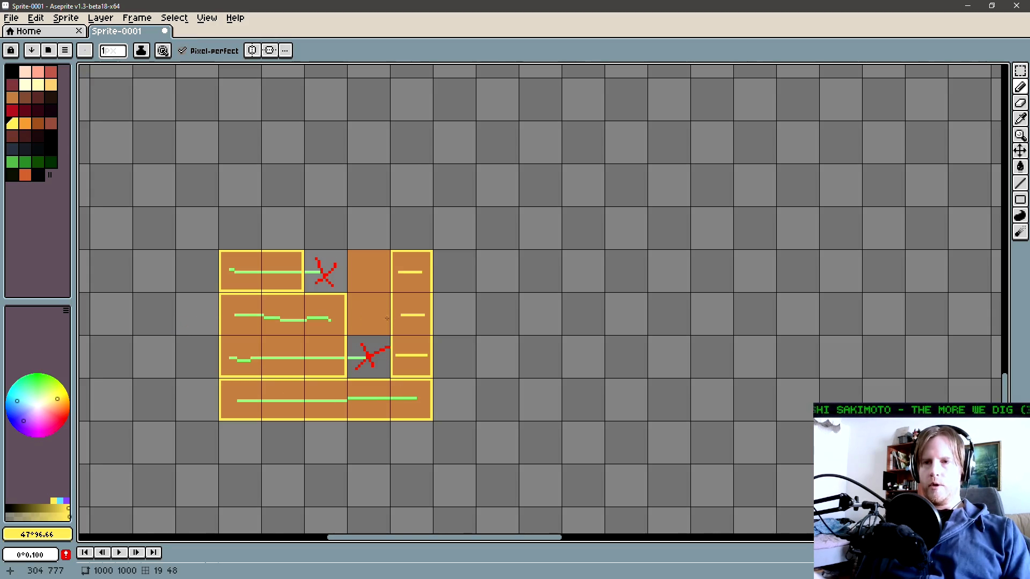
left_click_drag(355, 315, 384, 316)
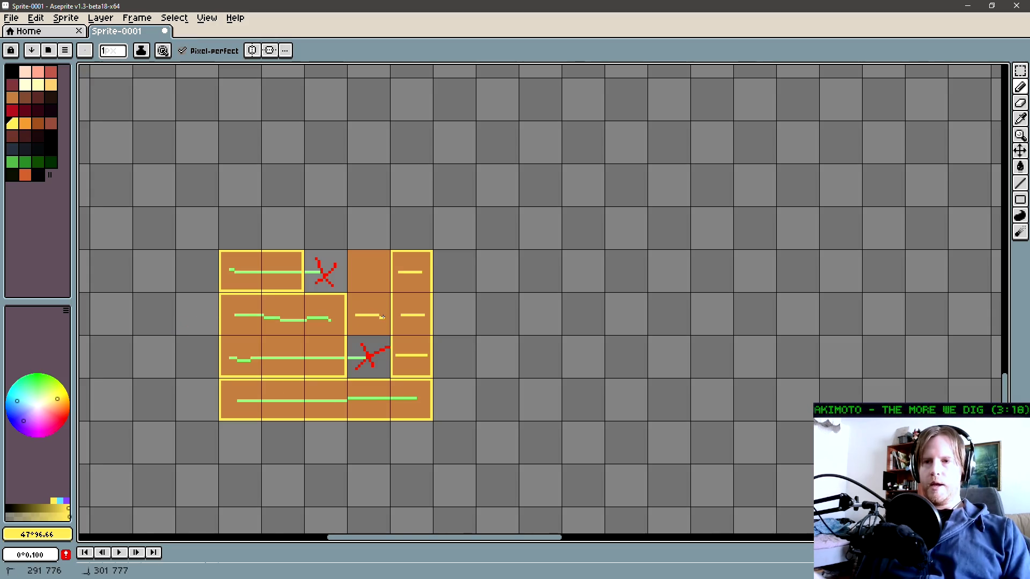
key("ctrl+apostrophe")
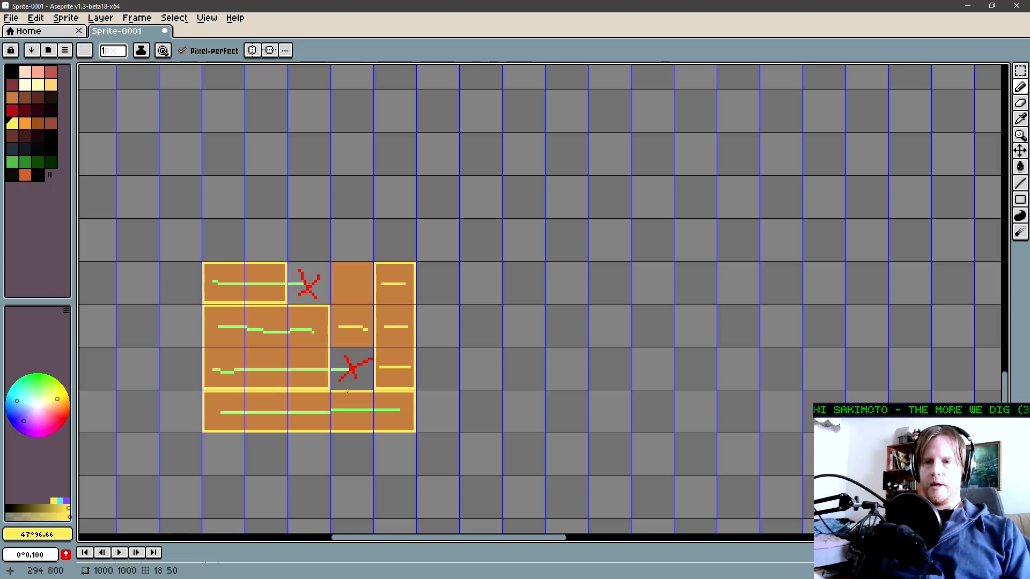
left_click(354, 364, "alt")
Draw a red X in the right column's middle tile and a short yellow line beside it
mouse_move(387, 319)
left_mouse_down()
mouse_move(396, 337)
mouse_move(380, 338)
left_mouse_up()
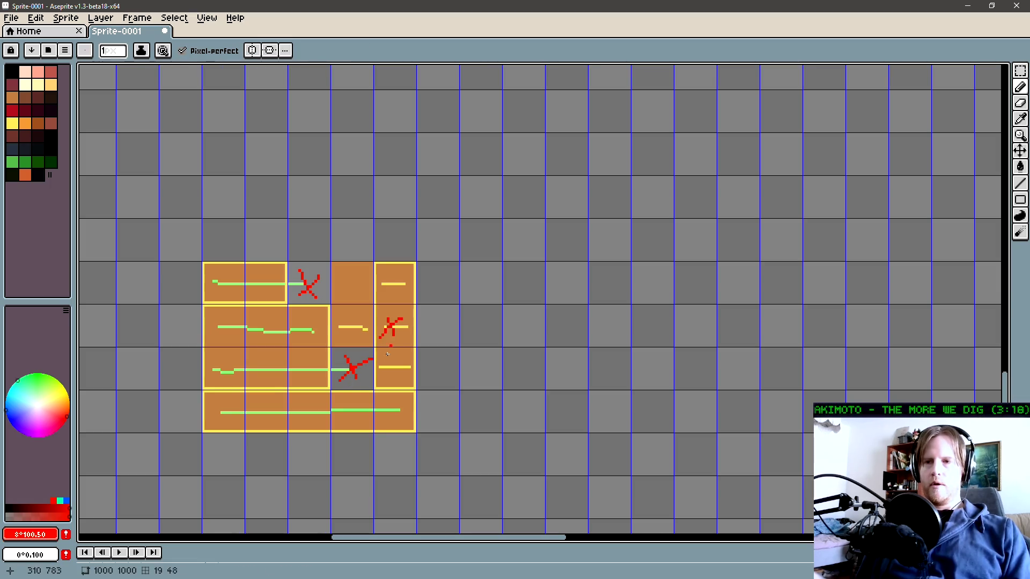
left_click(360, 327, "alt")
left_click_drag(339, 283, 365, 281)
Outline the neighbouring column's top two tiles with a yellow rectangle, cancelling Replace Color
key("shift+r")
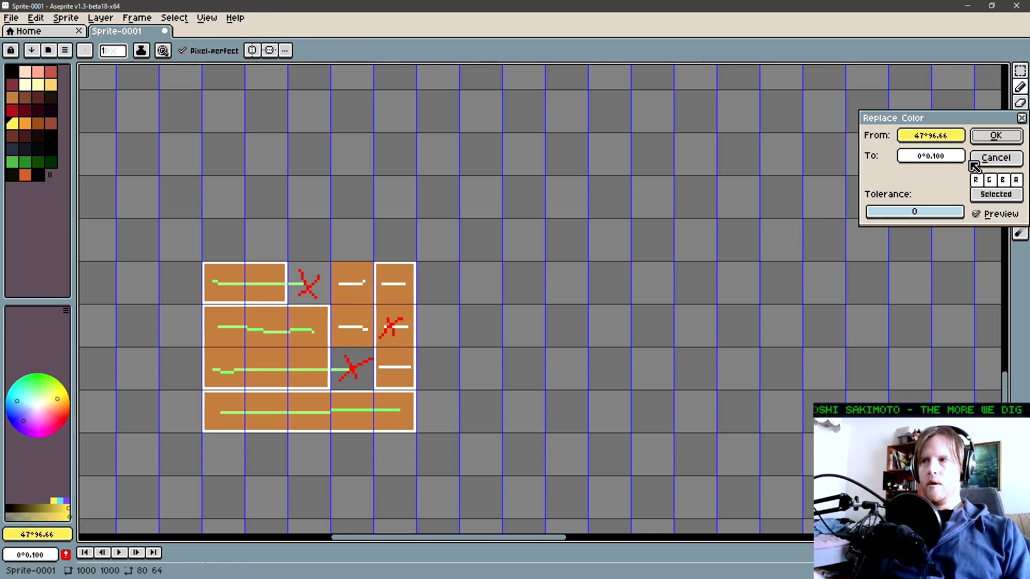
left_click(973, 160)
left_click_drag(333, 269, 373, 346)
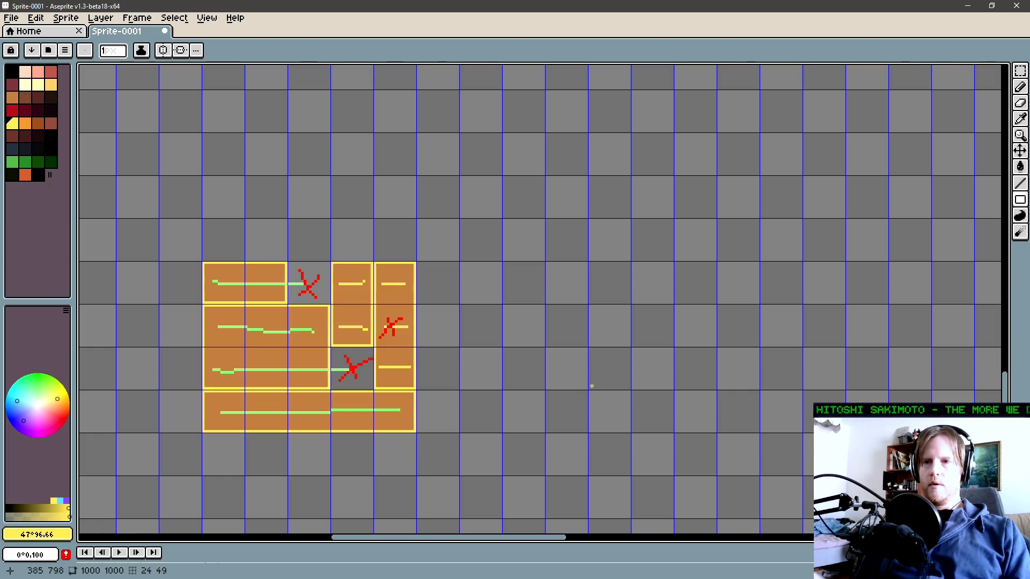
left_click_drag(555, 381, 651, 363)
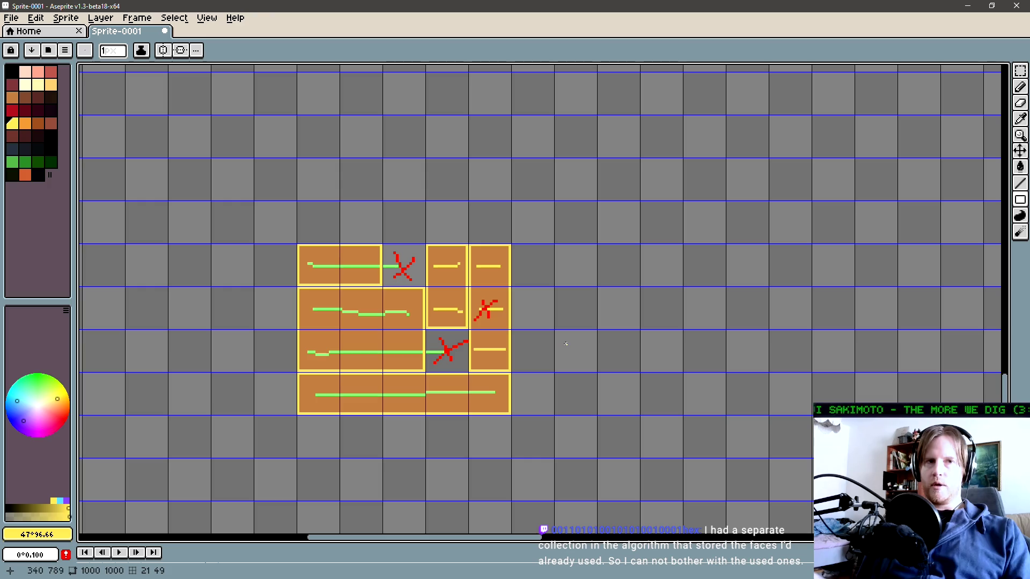
scroll(556, 345, "right", 2)
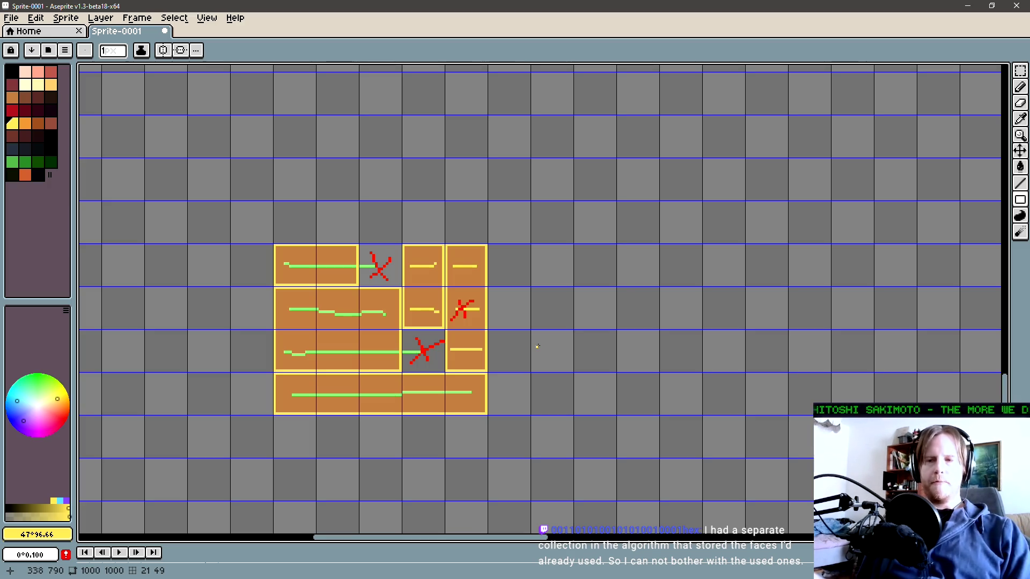
scroll(537, 332, "down", 2)
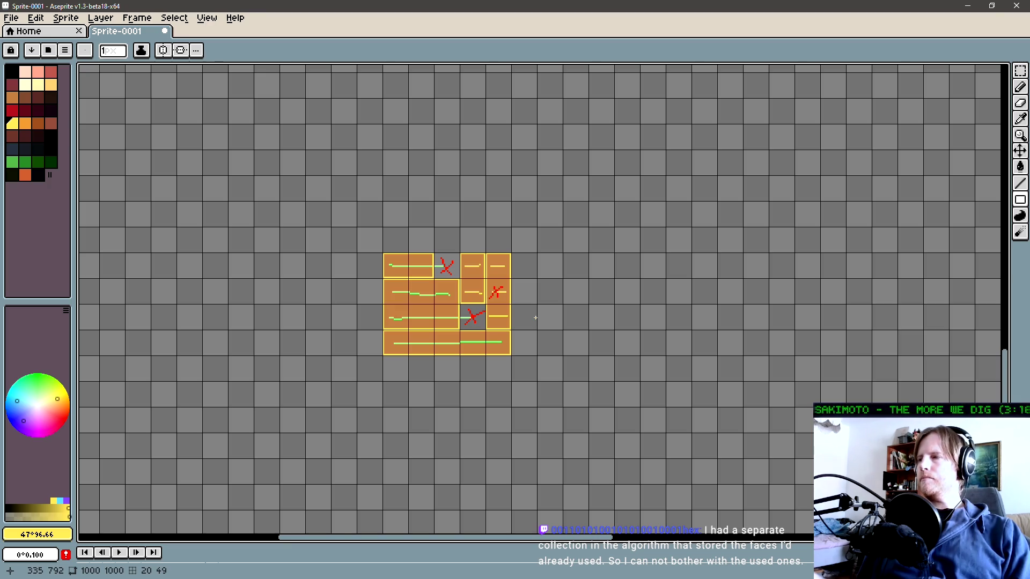
scroll(455, 327, "up", 3)
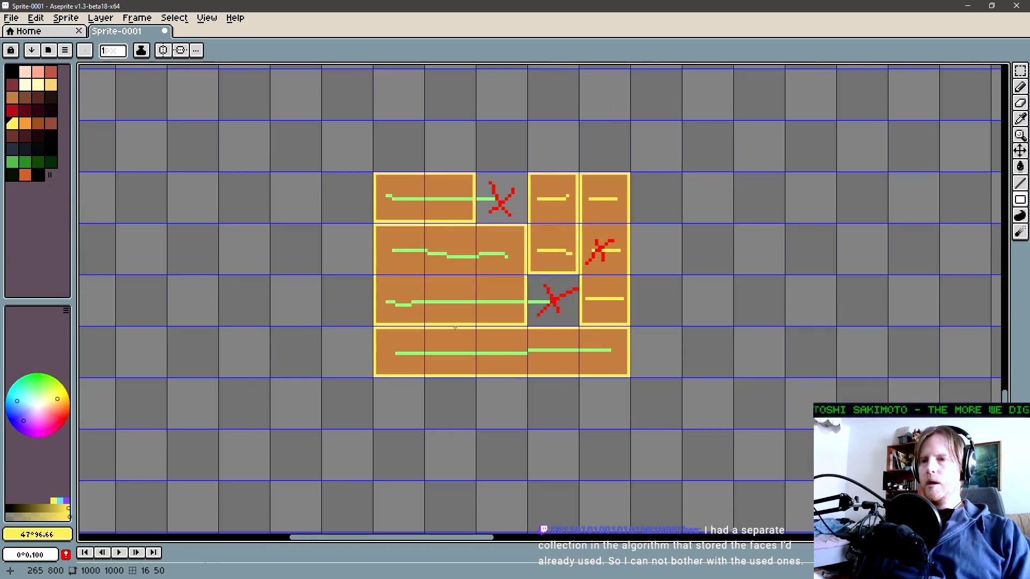
scroll(455, 328, "up", 1)
scroll(454, 328, "right", 1)
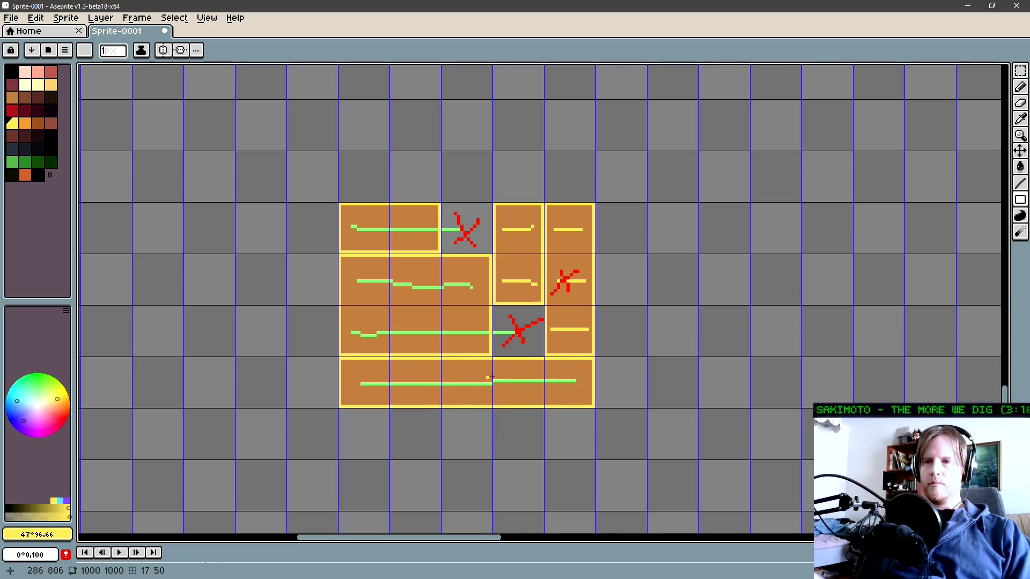
scroll(449, 379, "right", 3)
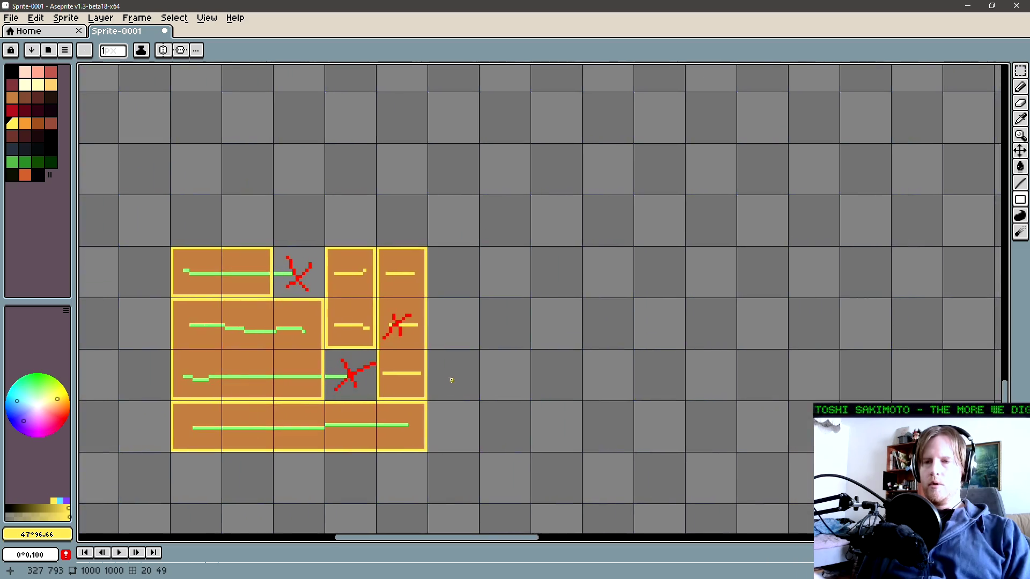
scroll(489, 298, "down", 1)
mouse_move(512, 294)
left_mouse_down()
mouse_move(693, 304)
mouse_move(656, 301)
left_mouse_up()
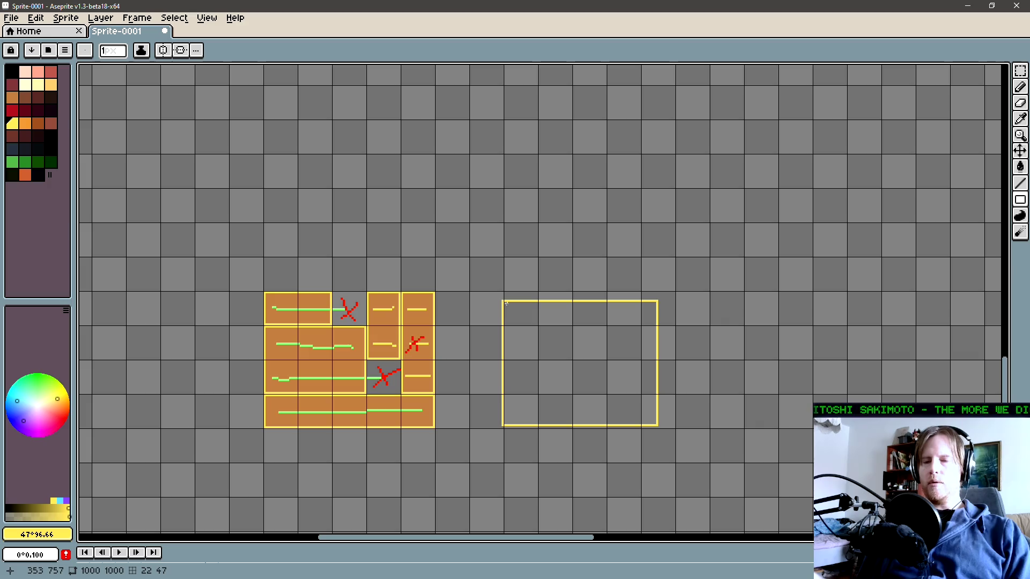
Toggle the pixel grid over the canvas with Ctrl+' and scroll down
key("ctrl+'")
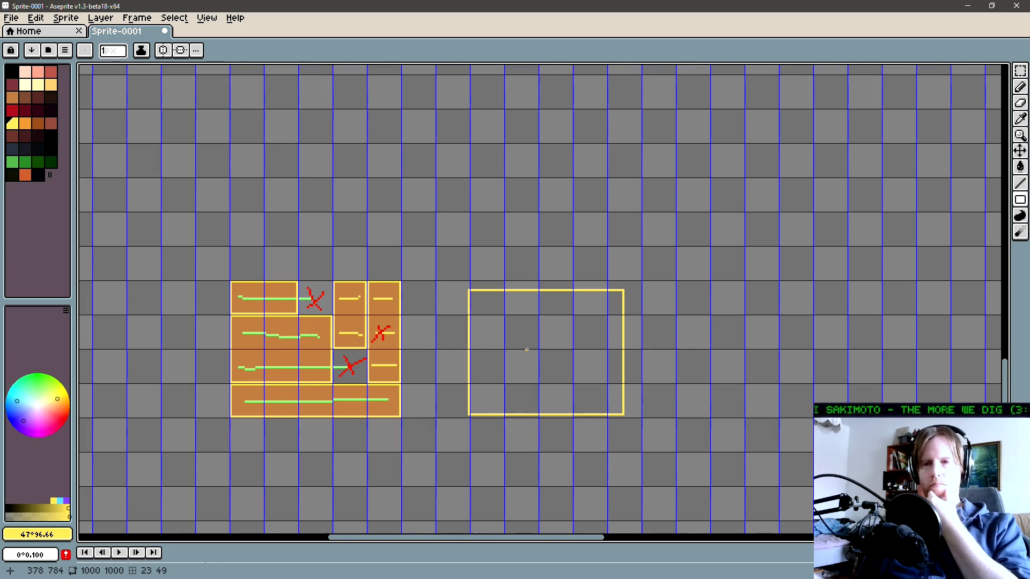
scroll(556, 355, "down", 2)
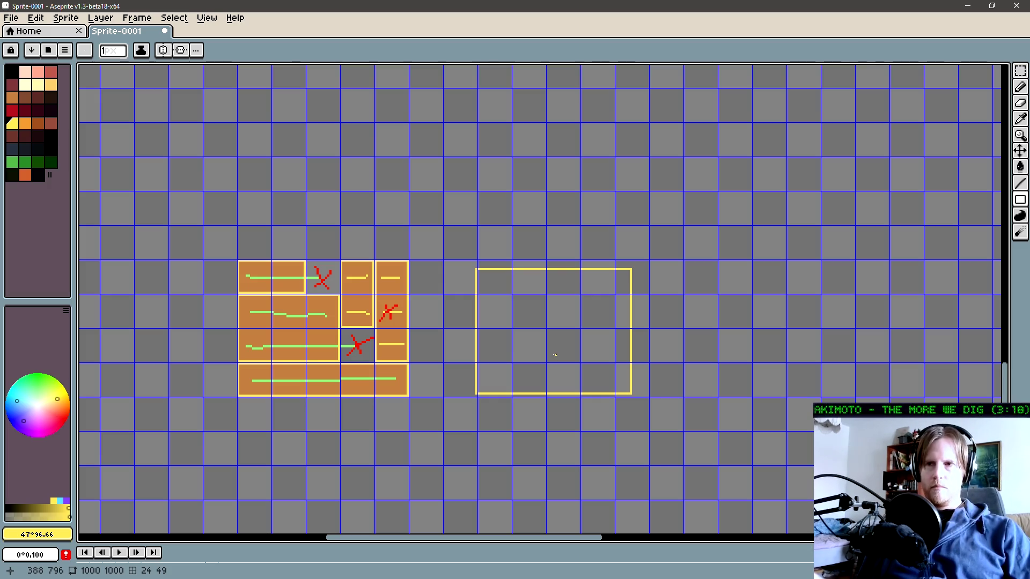
scroll(558, 354, "down", 1)
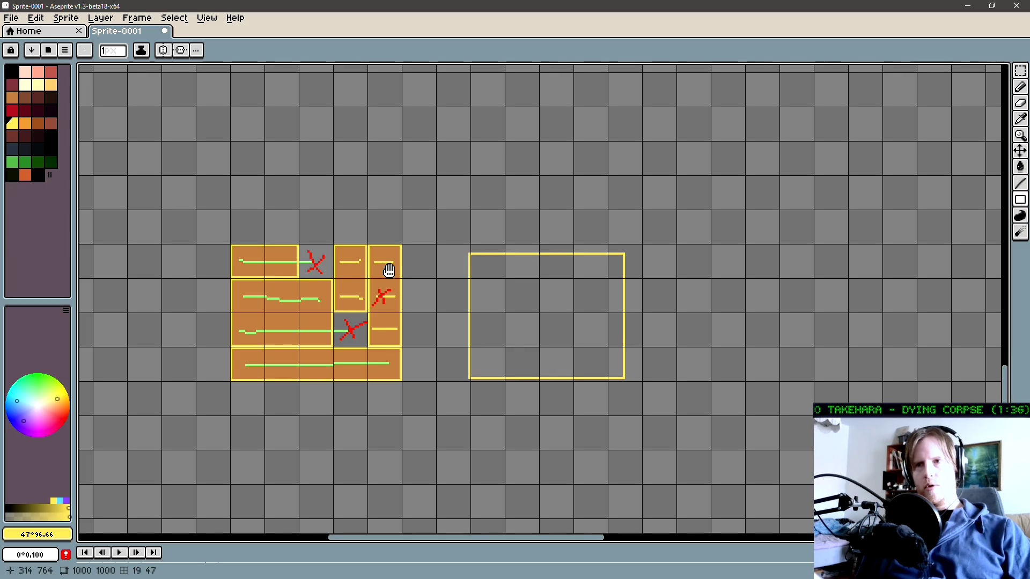
With the Pencil and red eyedropped from an X, draw a squiggle right of the orange blocks
key("ctrl+apostrophe")
left_click_drag(407, 263, 433, 255)
scroll(433, 255, "up", 1)
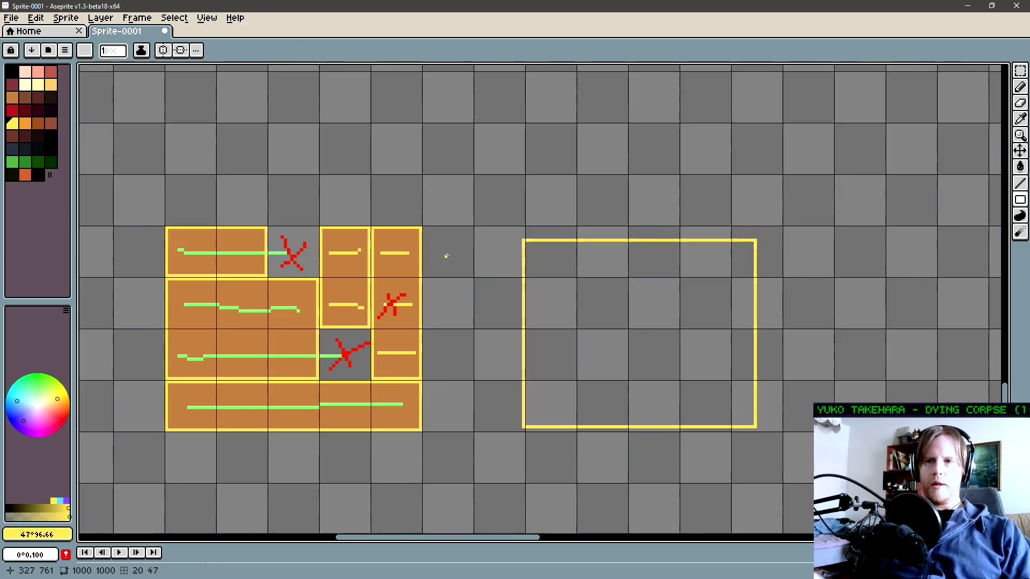
key("b")
scroll(444, 252, "right", 1)
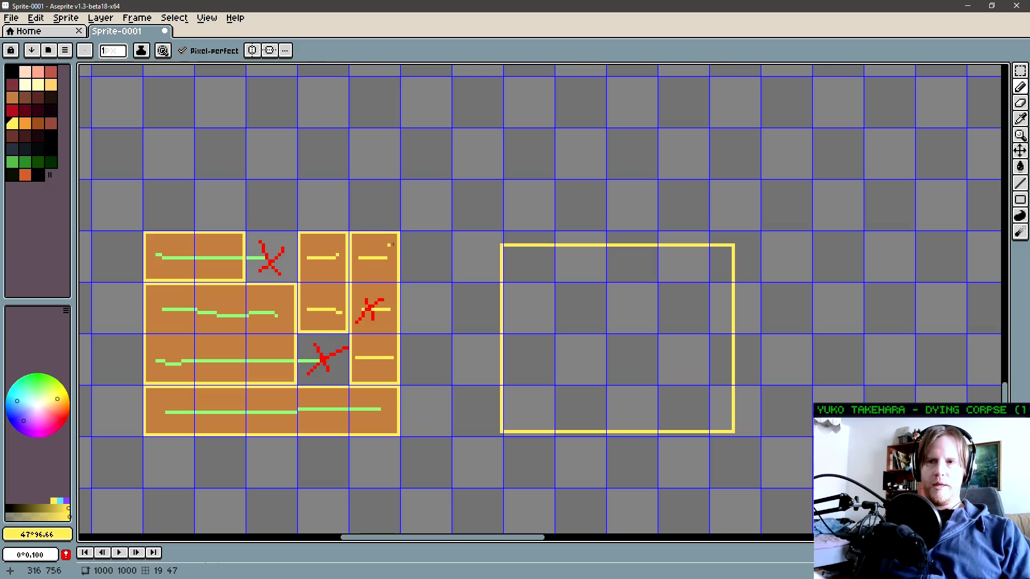
left_click(370, 307, "alt")
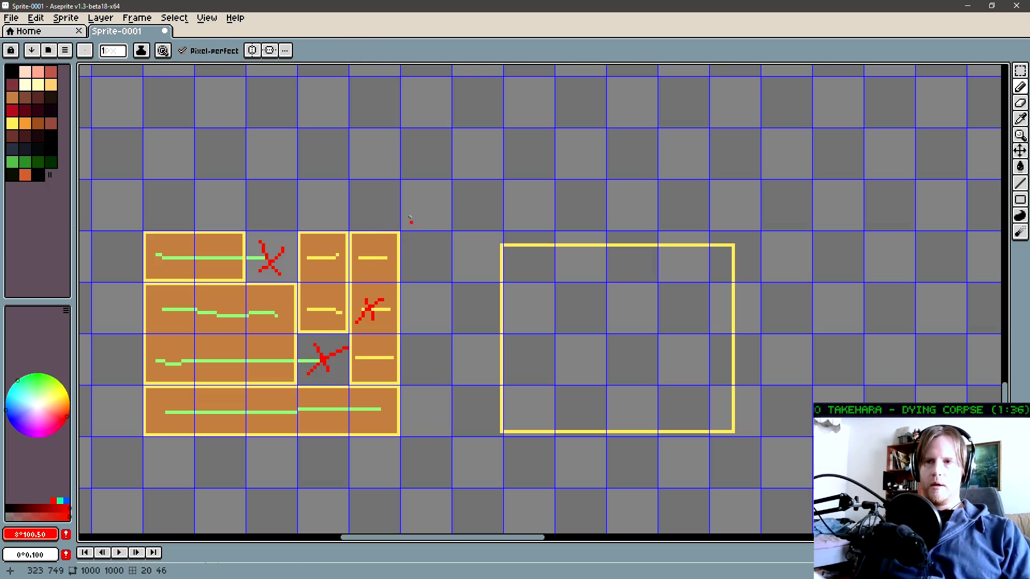
mouse_move(401, 212)
left_mouse_down()
mouse_move(428, 242)
mouse_move(433, 203)
left_mouse_up()
Dot red at the yellow rectangle's top-left corner, add a second squiggle above, and extend the first
left_click_drag(459, 275, 416, 271)
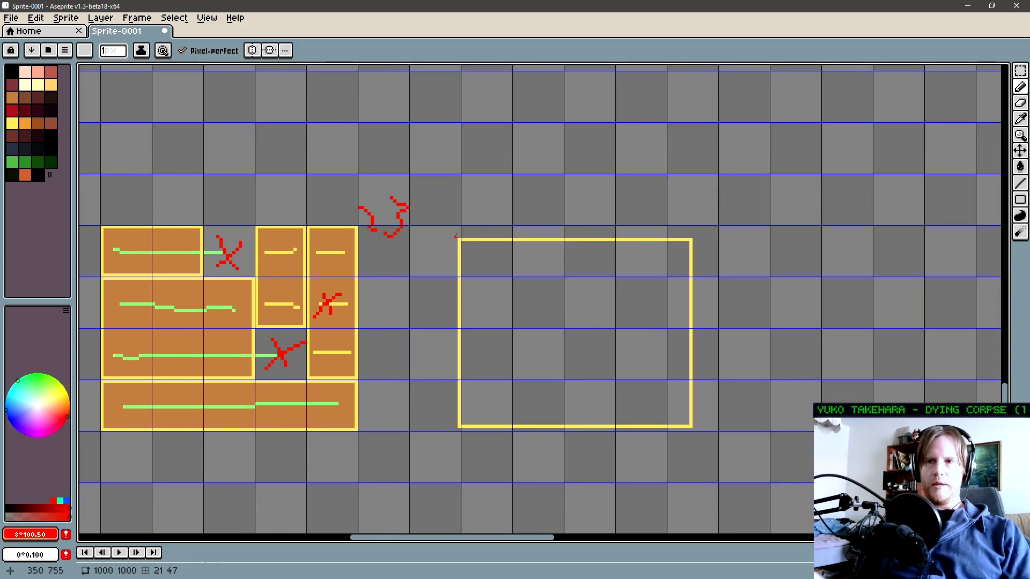
left_click(459, 243)
left_click_drag(443, 205, 478, 258)
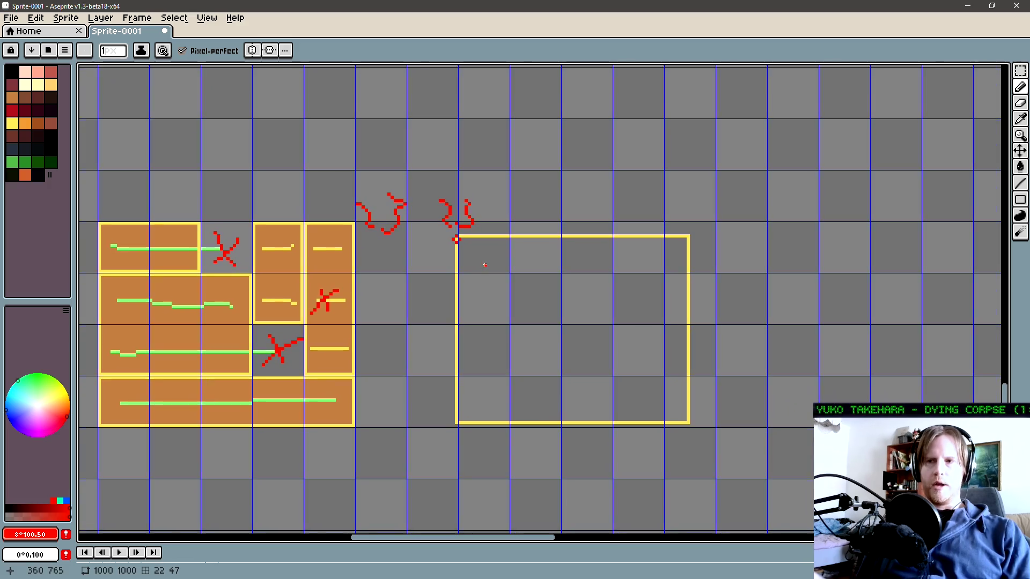
left_click_drag(437, 379, 414, 375)
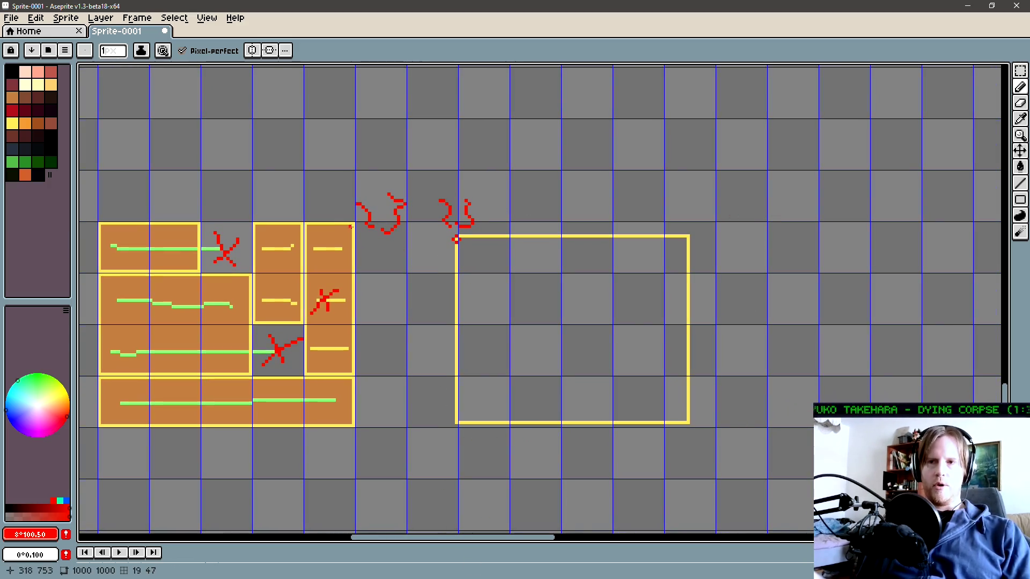
left_click_drag(356, 219, 344, 227)
mouse_move(425, 292)
left_mouse_down()
mouse_move(394, 297)
mouse_move(427, 279)
left_mouse_up()
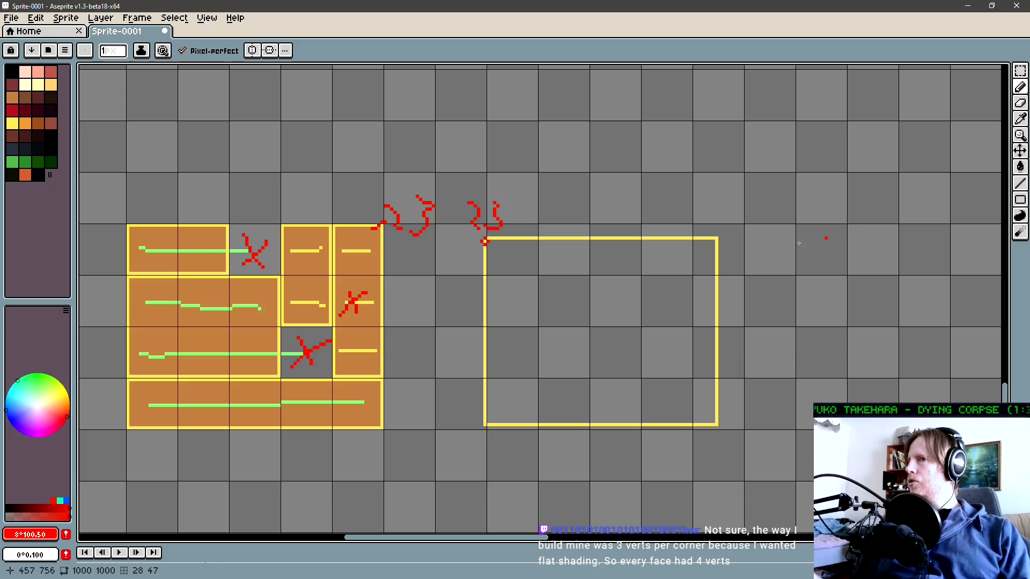
mouse_move(498, 254)
left_mouse_down()
mouse_move(558, 252)
mouse_move(515, 206)
mouse_move(516, 191)
left_mouse_up()
Draw a Rectangular Marquee box around the second red squiggle above the yellow rectangle
key("m")
left_click(551, 239)
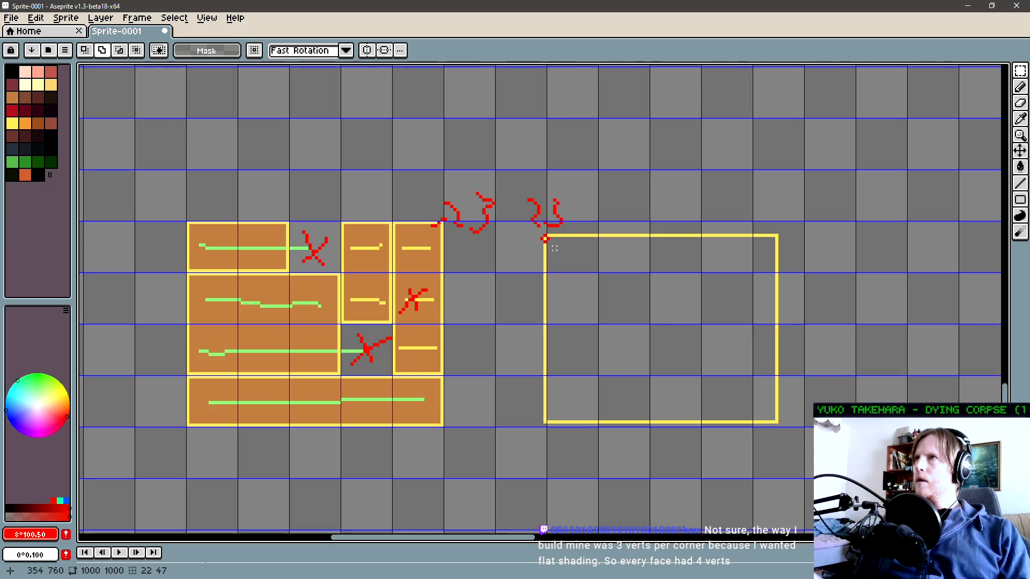
left_click_drag(584, 255, 515, 190)
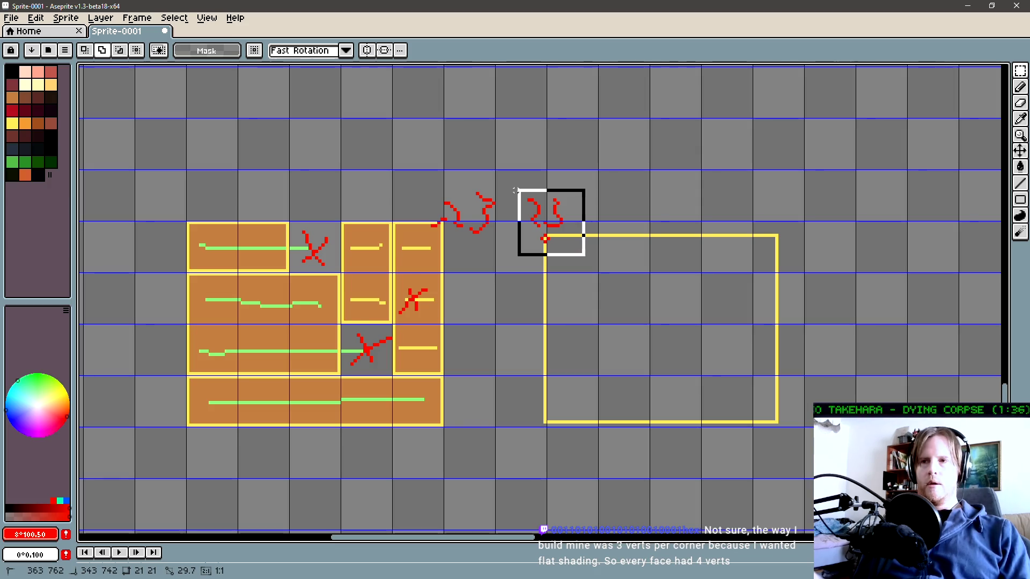
left_click(517, 192)
left_click(589, 236)
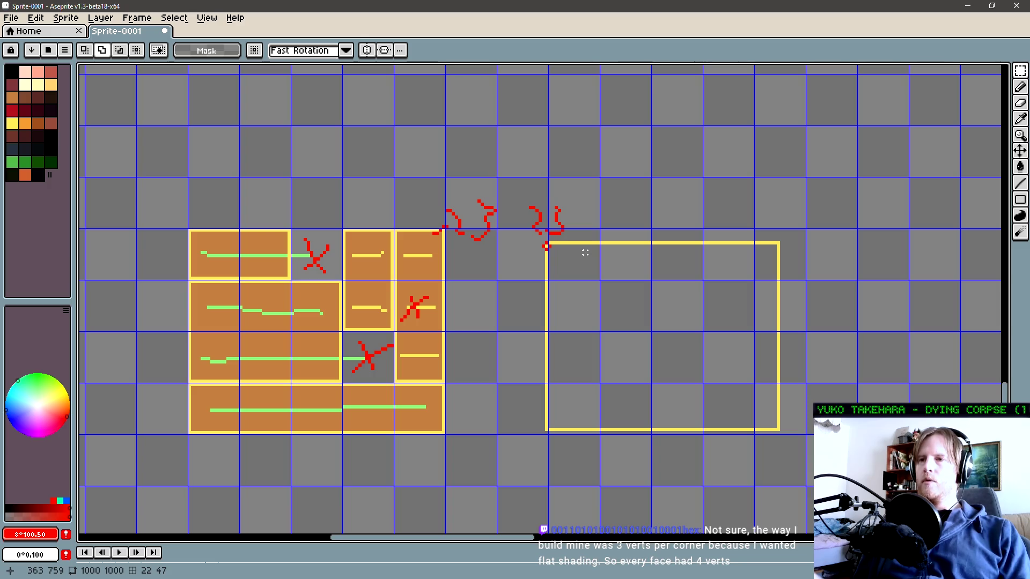
key("m")
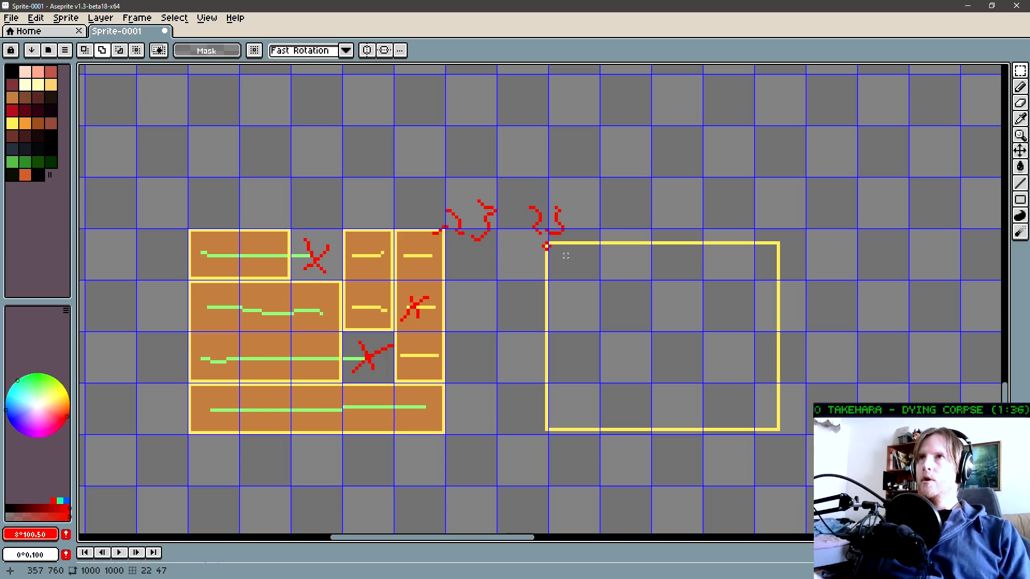
left_click_drag(575, 266, 520, 202)
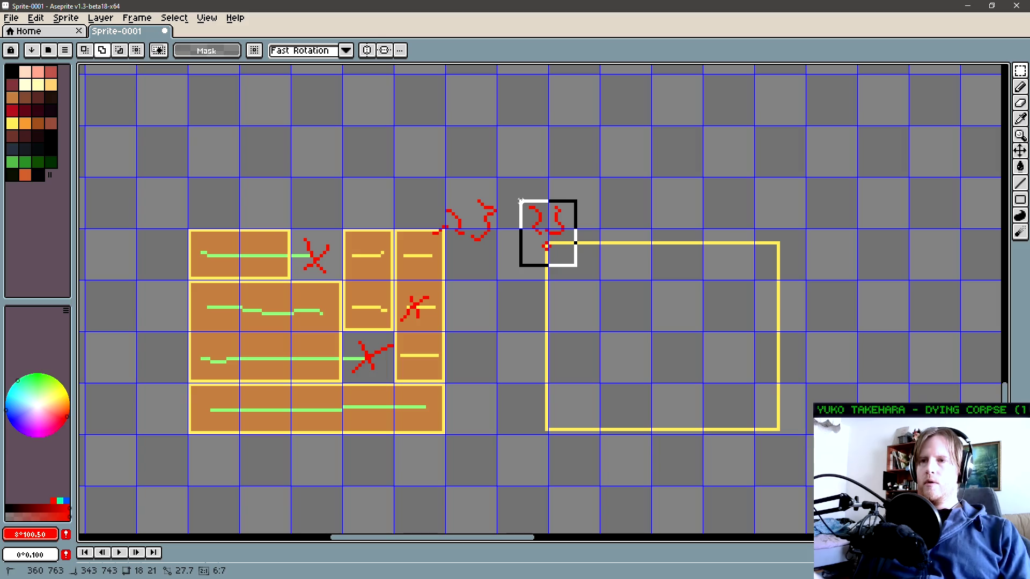
left_click_drag(520, 201, 521, 192)
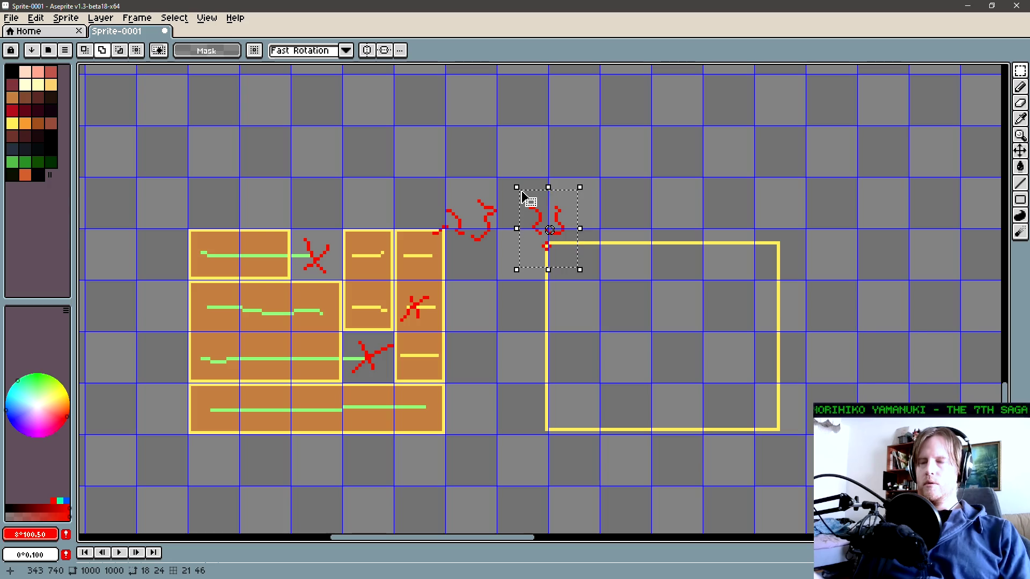
key("ctrl+d")
left_click_drag(581, 259, 519, 194)
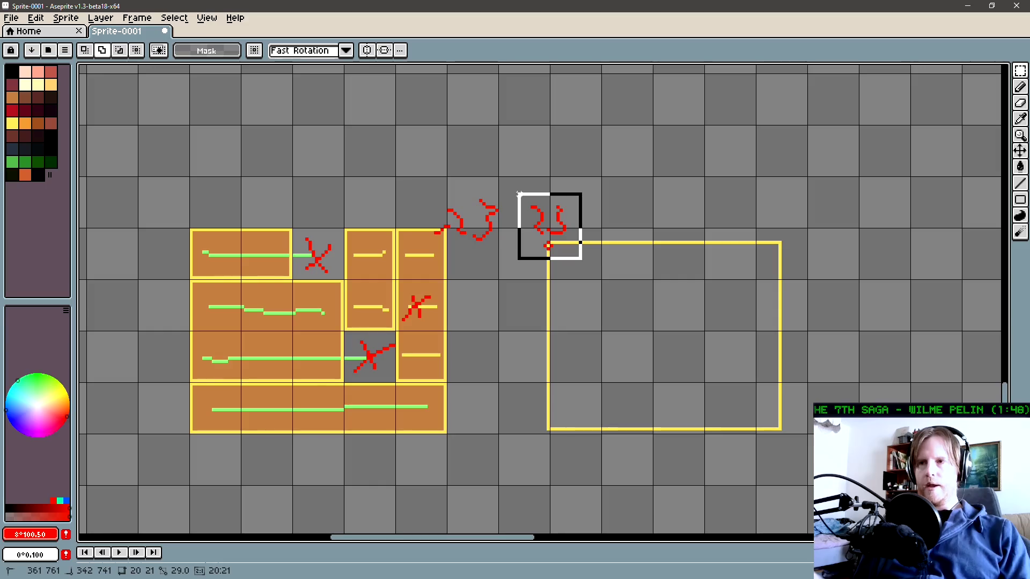
left_click_drag(519, 193, 519, 190)
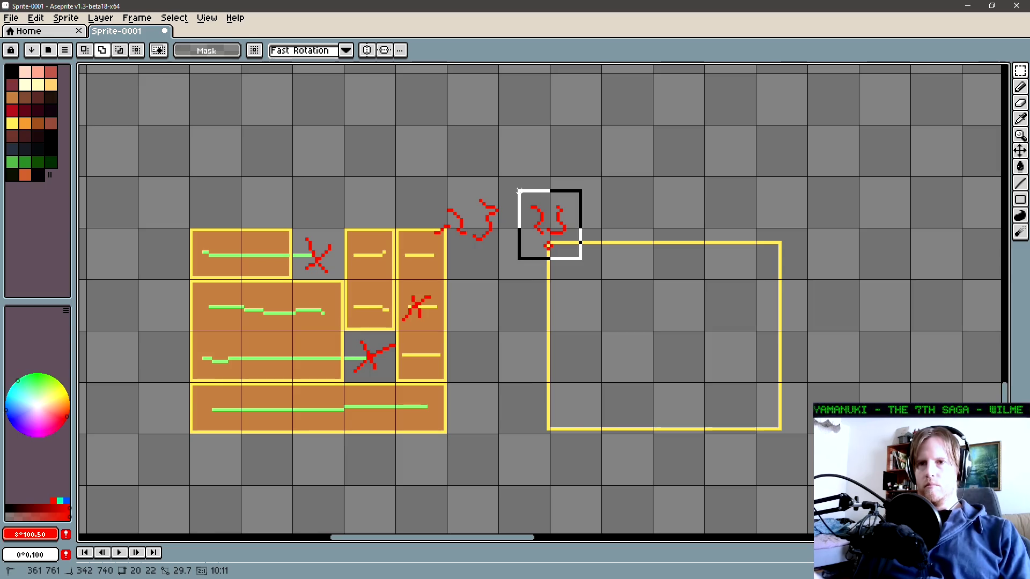
left_click_drag(518, 191, 515, 191)
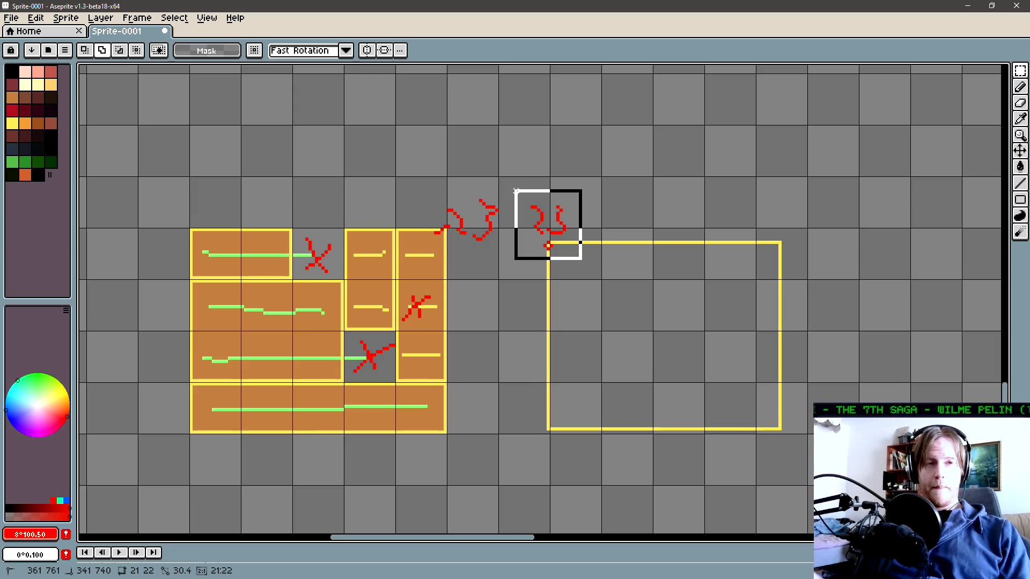
left_click_drag(516, 190, 515, 191)
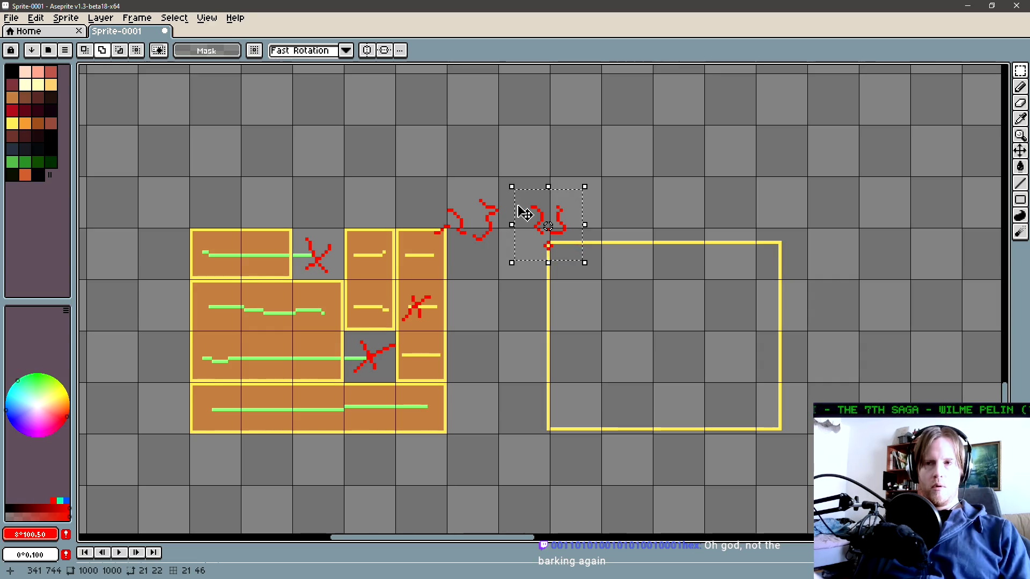
key("ctrl+d")
key("ctrl+apostrophe")
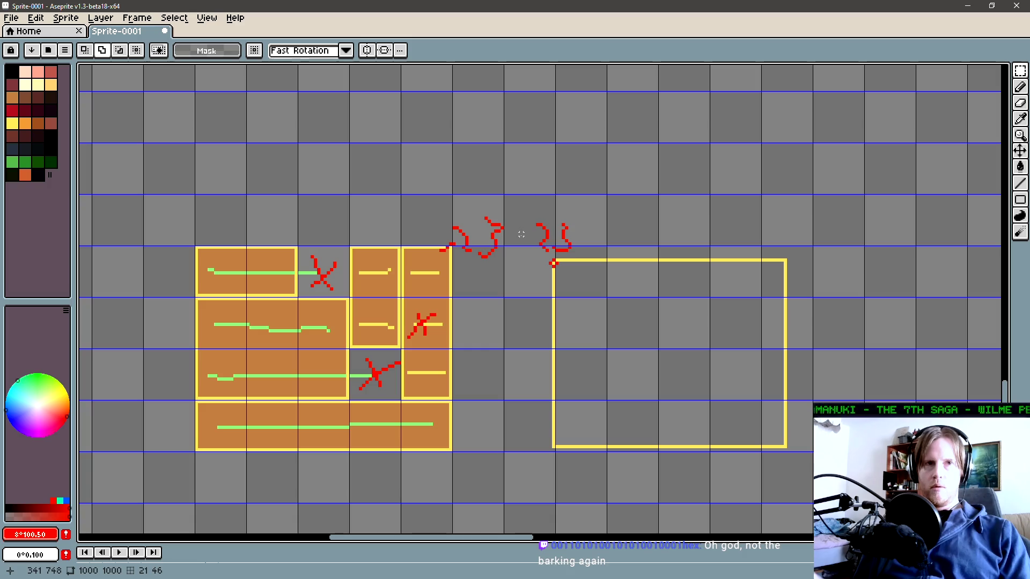
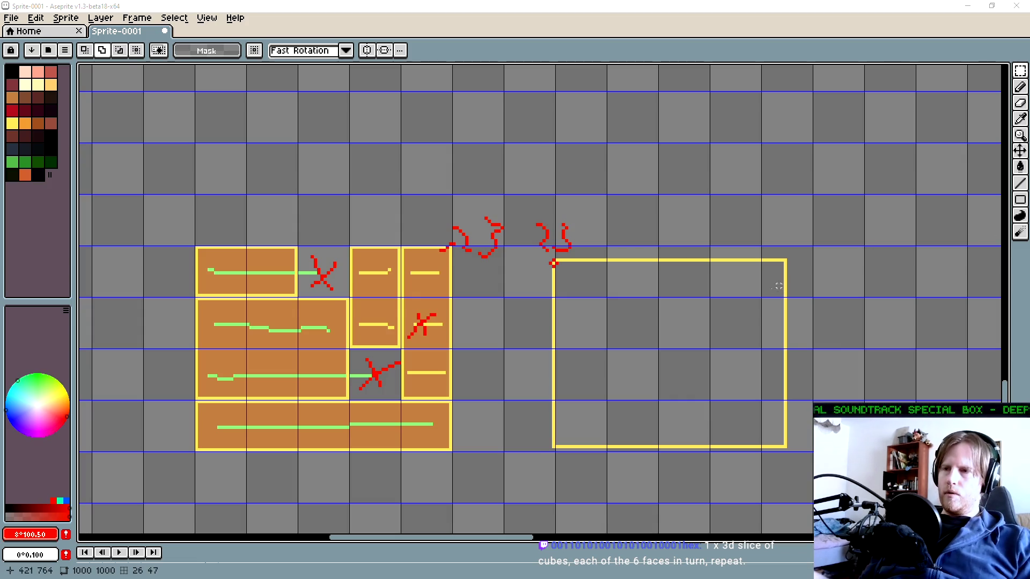
Undo the red scribbles and the old yellow outline in the sprite
left_click(598, 273)
key("ctrl+z")
key("ctrl+z")
key("ctrl+z")
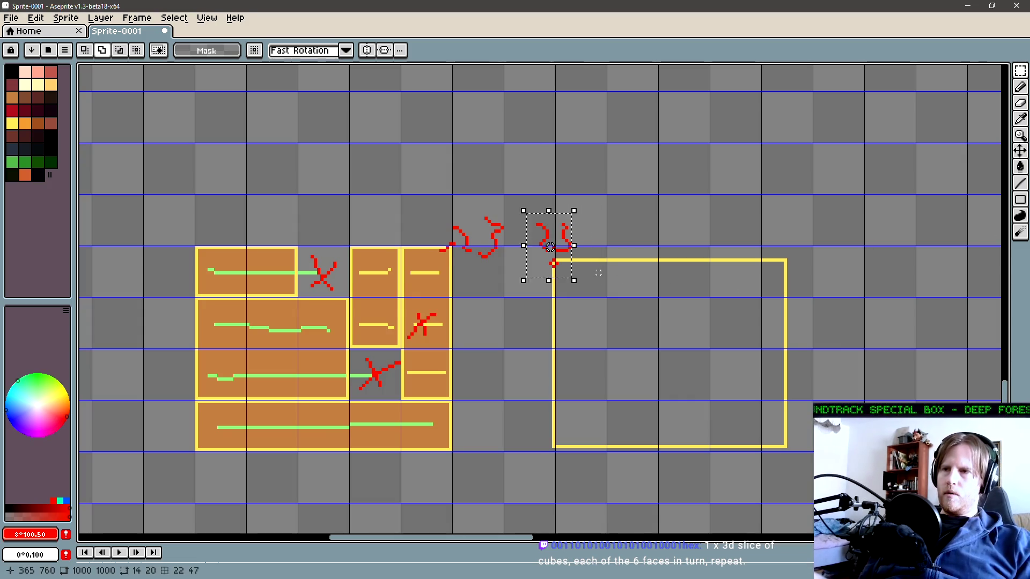
key("ctrl+z")
key("ctrl+z")
key("ctrl+z")
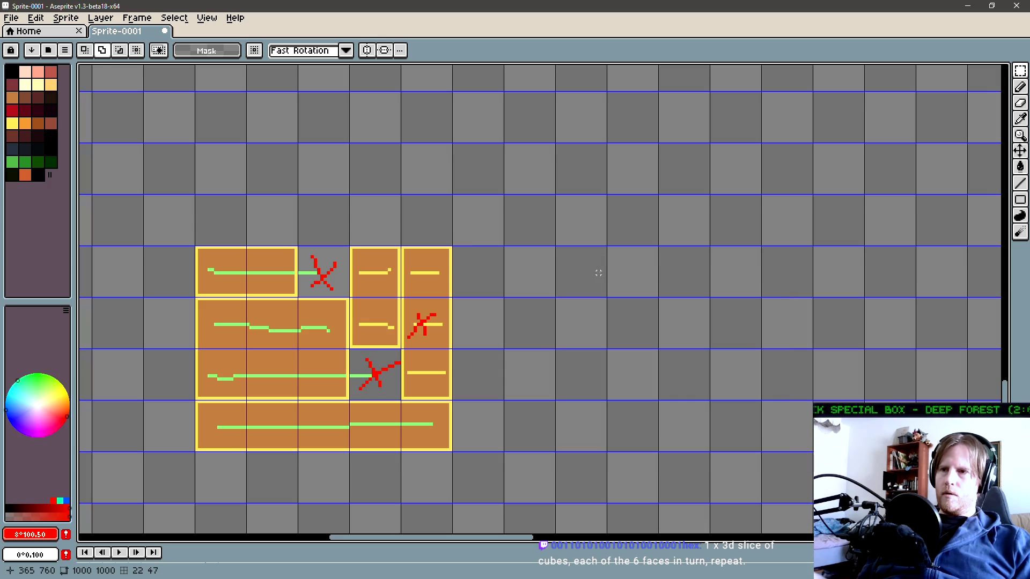
Sample the yellow and outline a new rectangle right of the orange block
key("i")
left_click(452, 248)
key("l")
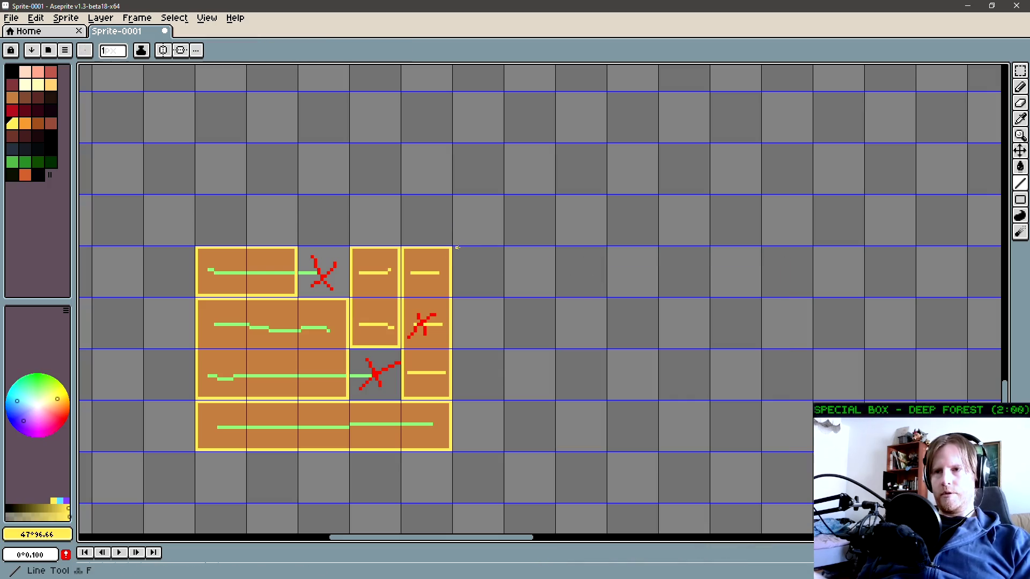
key("u")
mouse_move(456, 248)
left_mouse_down()
mouse_move(668, 434)
mouse_move(758, 449)
mouse_move(706, 449)
left_mouse_up()
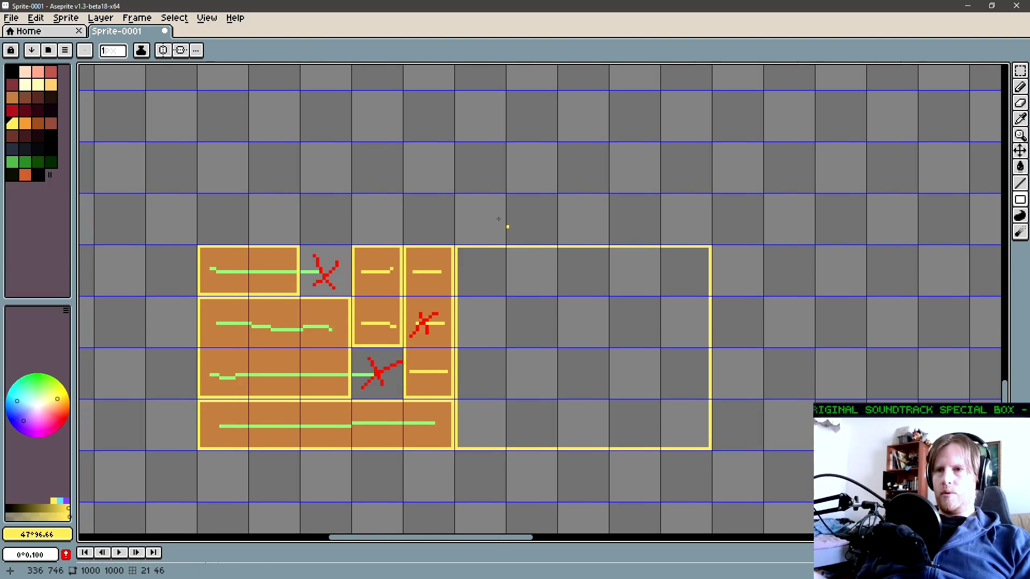
left_click(212, 270, "alt")
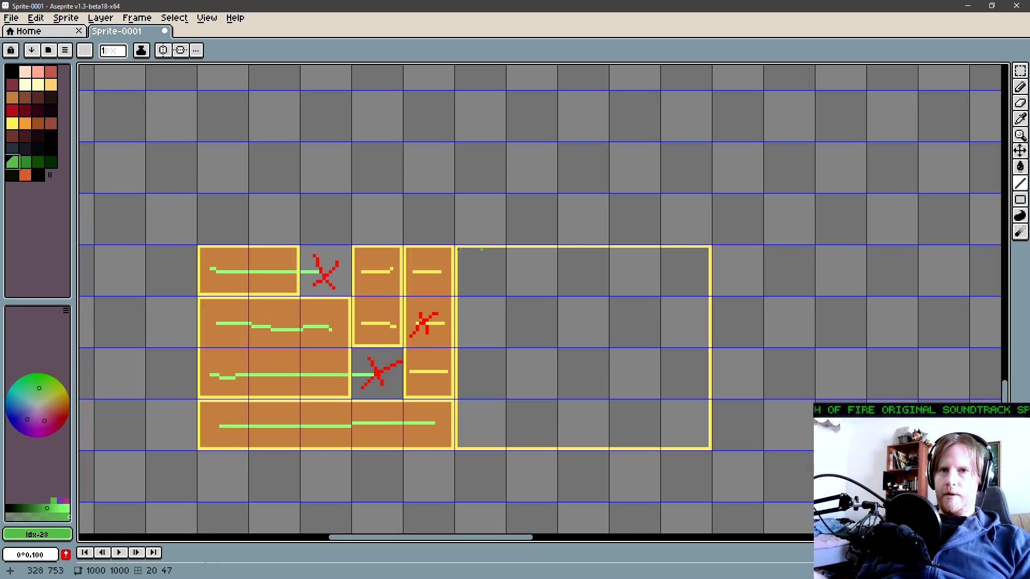
scroll(416, 222, "down", 1)
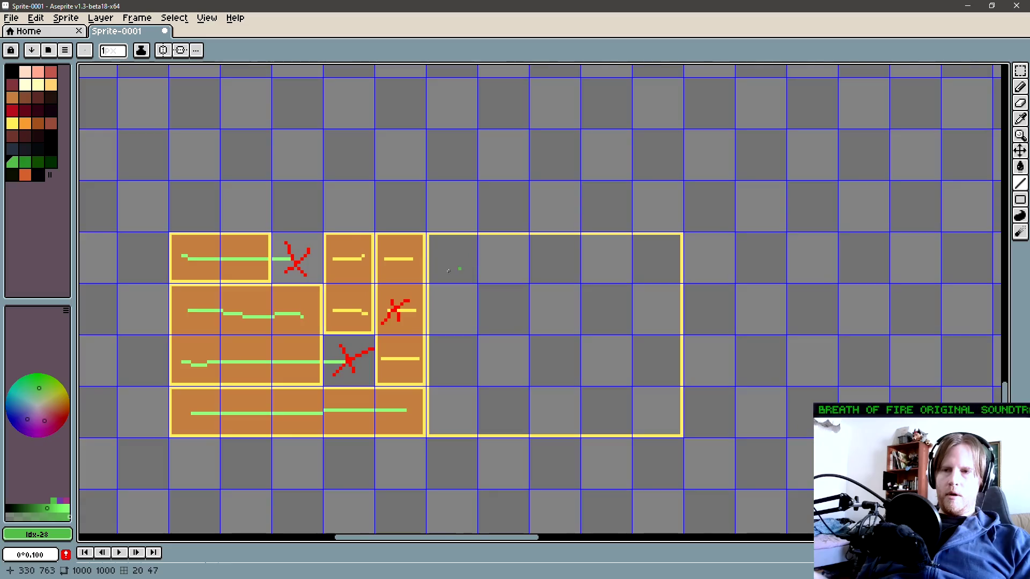
key("alt")
Pencil small yellow F and R marks above the tile layout
left_click(414, 235, "alt")
mouse_move(276, 189)
left_mouse_down()
mouse_move(276, 167)
mouse_move(293, 175)
left_mouse_up()
mouse_move(511, 165)
left_mouse_down()
mouse_move(511, 185)
mouse_move(512, 175)
left_mouse_up()
left_click_drag(512, 183, 530, 198)
scroll(533, 292, "down", 2)
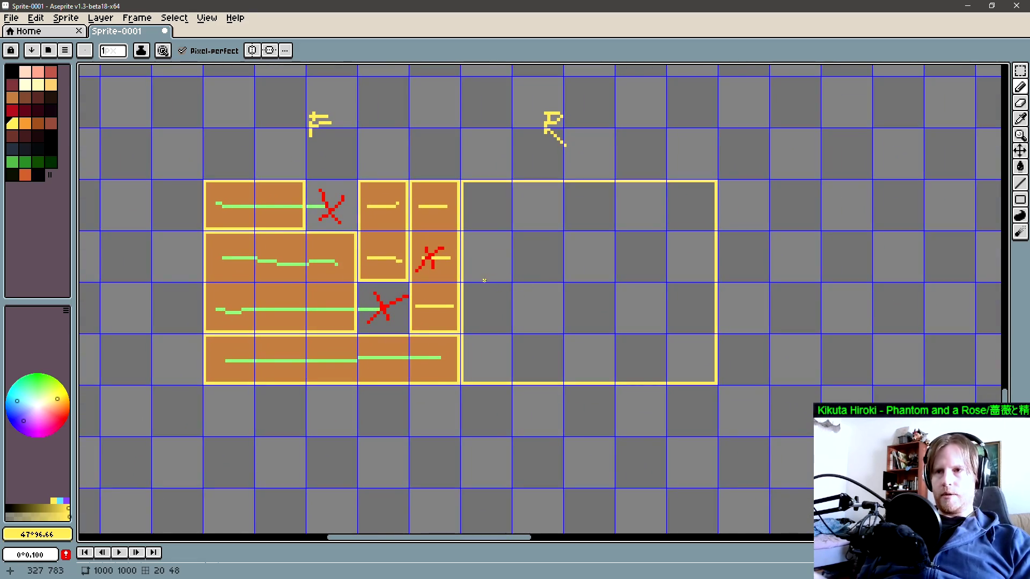
left_click_drag(515, 293, 497, 296)
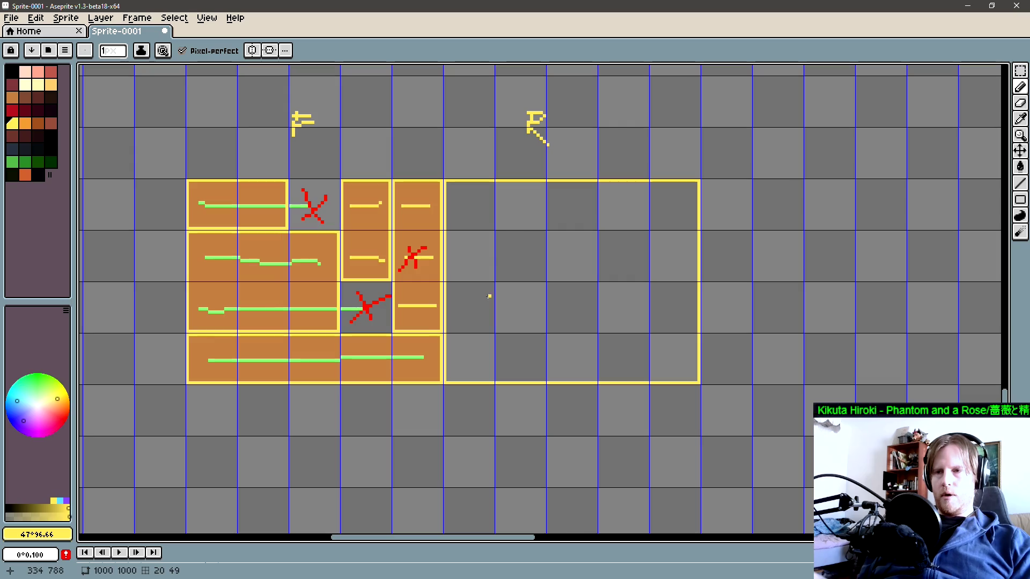
Draw a smaller test rectangle inside the new area, then undo it
key("l")
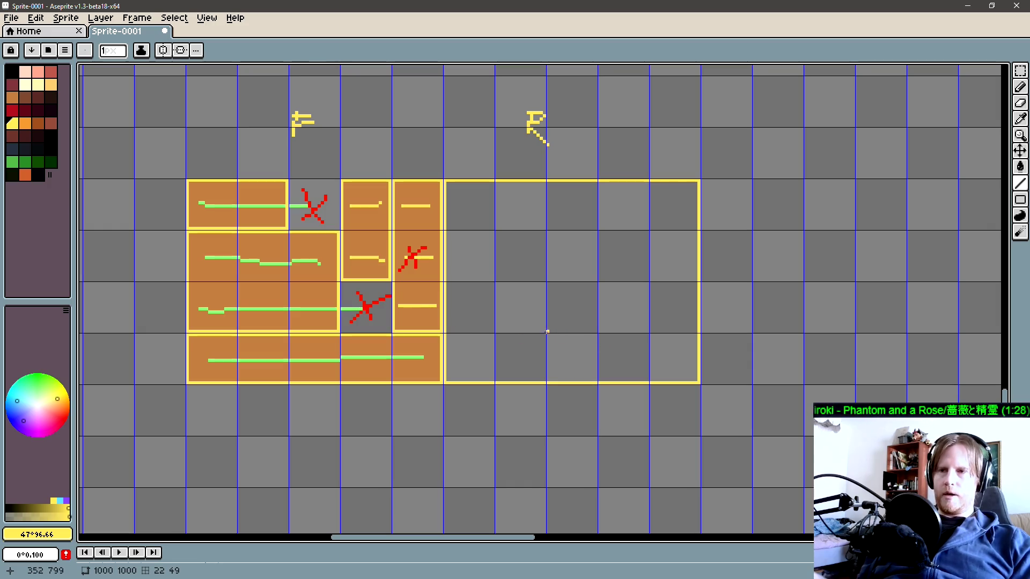
key("u")
mouse_move(445, 284)
left_mouse_down()
mouse_move(552, 329)
mouse_move(596, 332)
left_mouse_up()
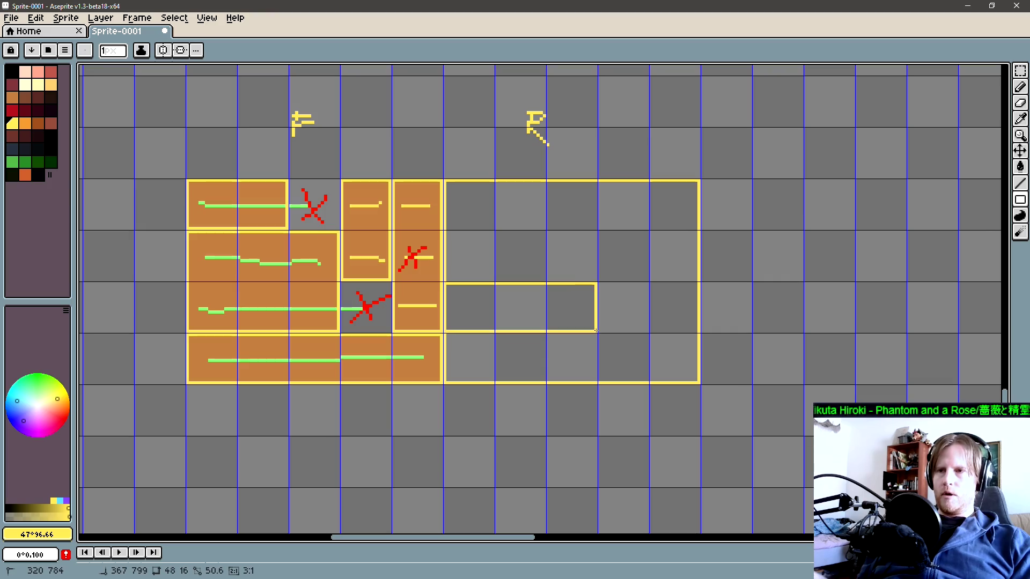
key("v")
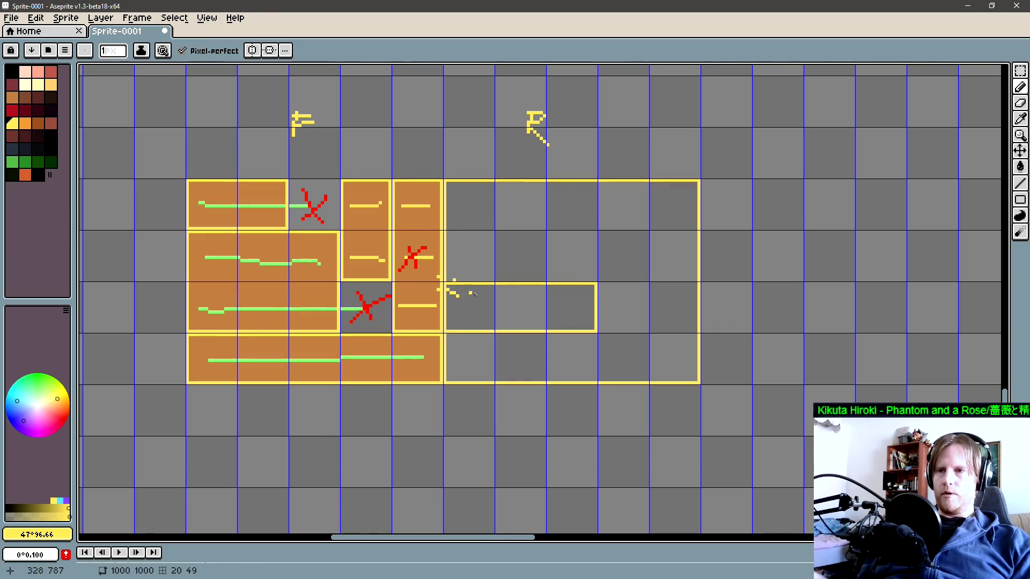
key("b")
left_click_drag(534, 314, 515, 314)
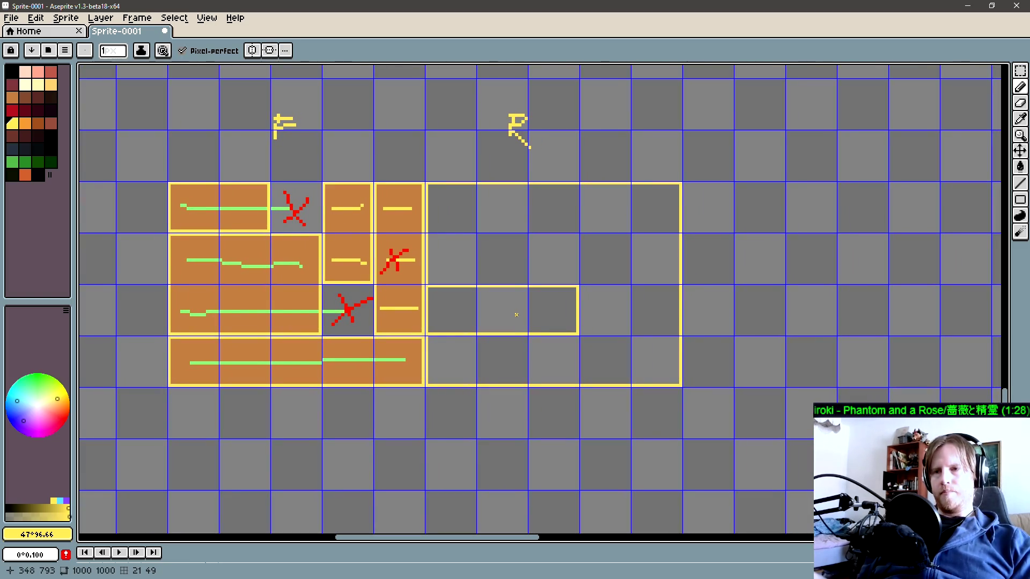
key("v")
key("ctrl+z")
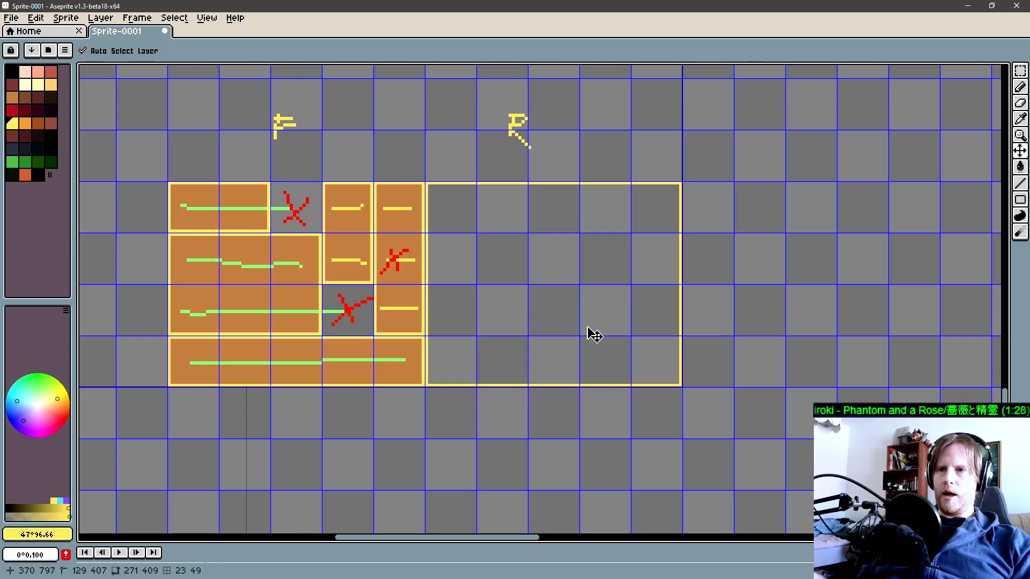
Switch back to the Pencil and sample the orange colour from a tile
key("b")
scroll(467, 322, "left", 2)
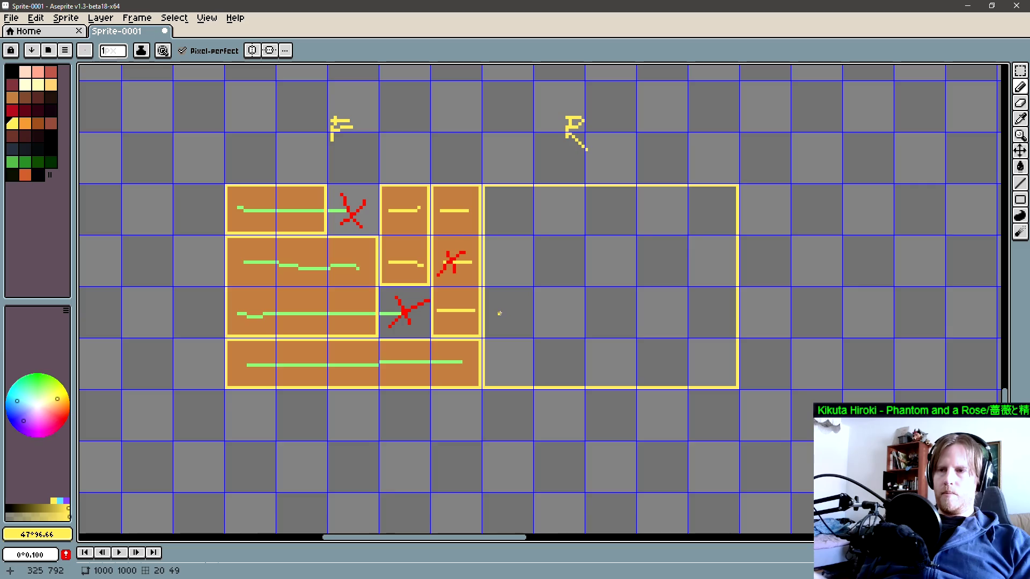
scroll(547, 324, "right", 1)
left_click(425, 294, "alt")
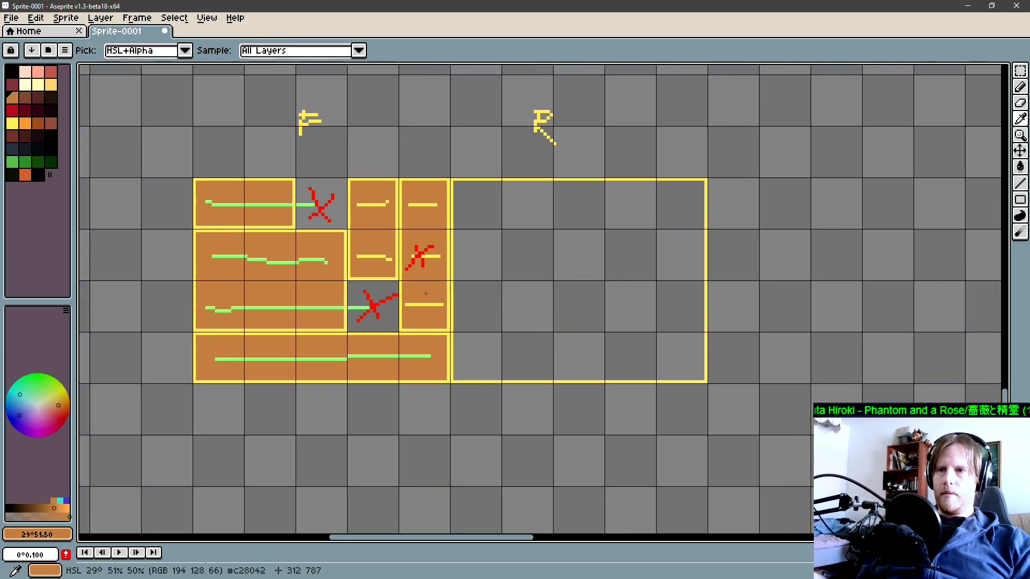
Bucket-fill the first column and the bottom two rows of the new area orange
key("g")
left_click_drag(476, 357, 477, 203)
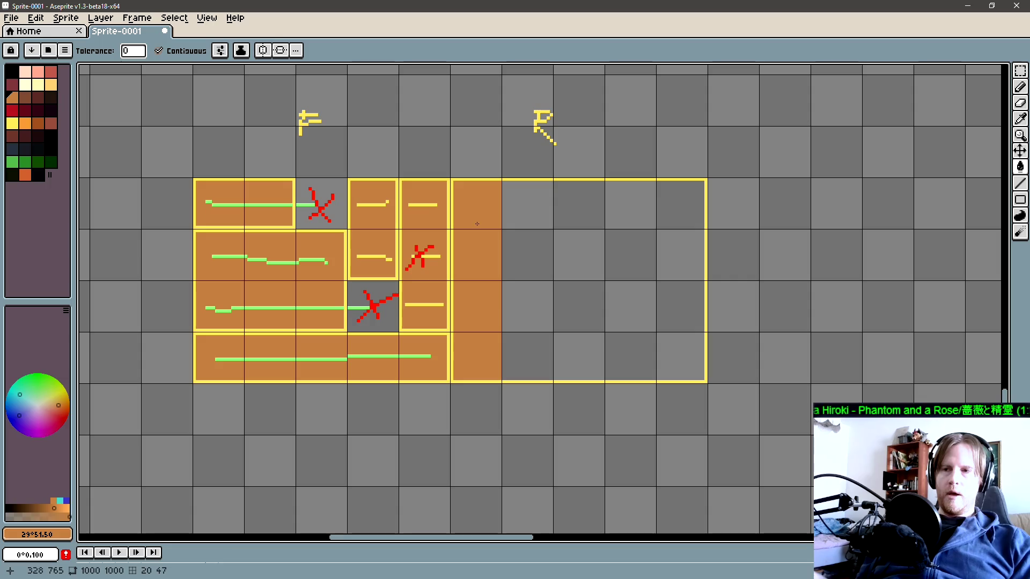
scroll(491, 284, "right", 1)
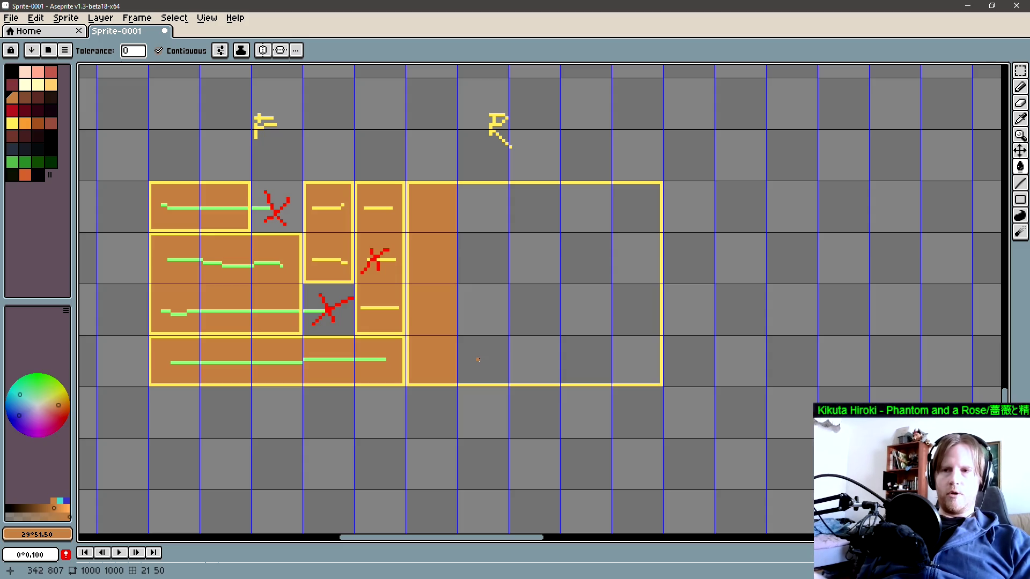
left_click(485, 360)
left_click(534, 362)
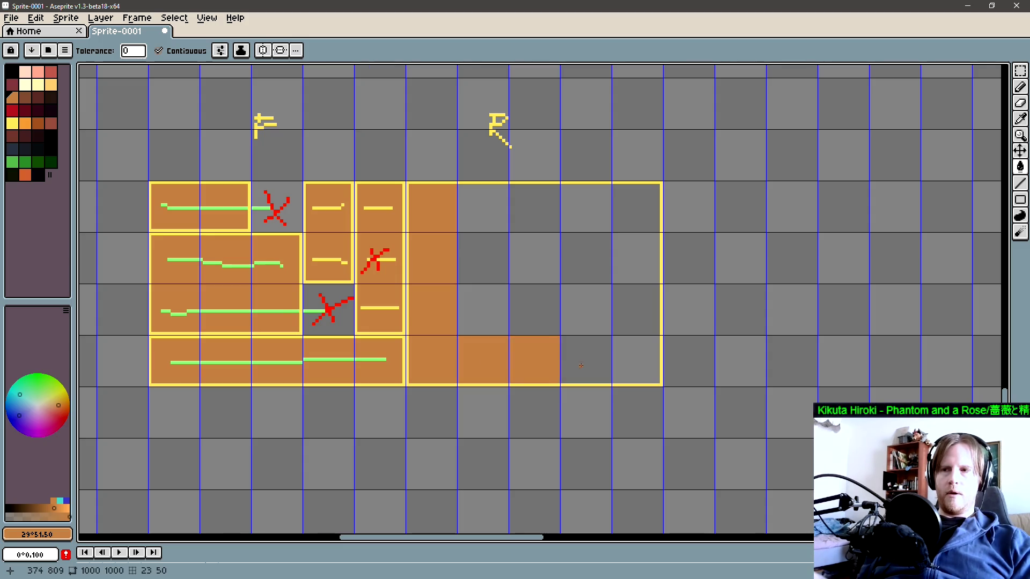
left_click(586, 362)
left_click(637, 364)
left_click(534, 328)
left_click(585, 330)
left_click(632, 332)
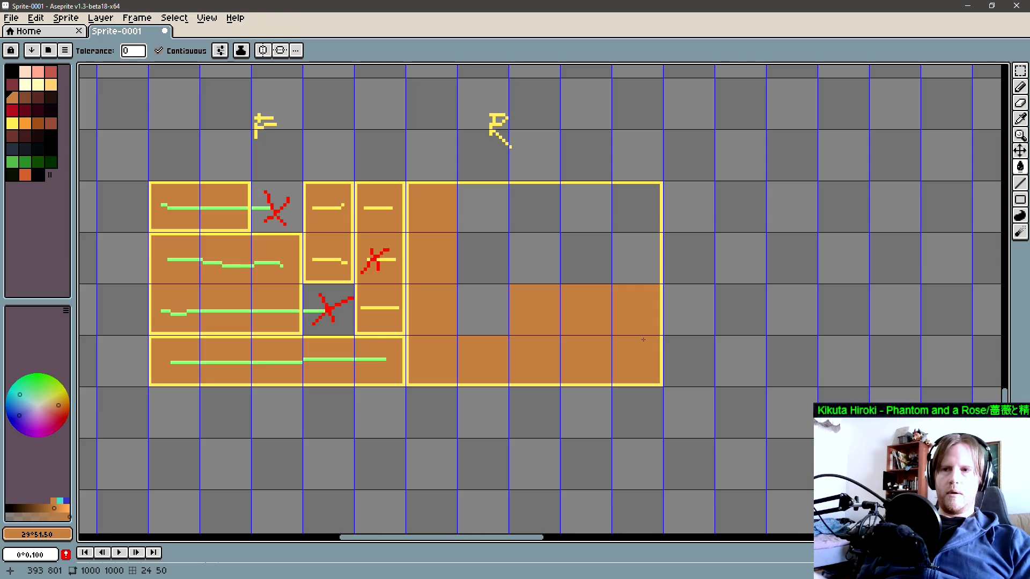
Fill the remaining third-row and top-row cells of the new area orange
left_click(474, 299)
left_click(533, 279, "alt")
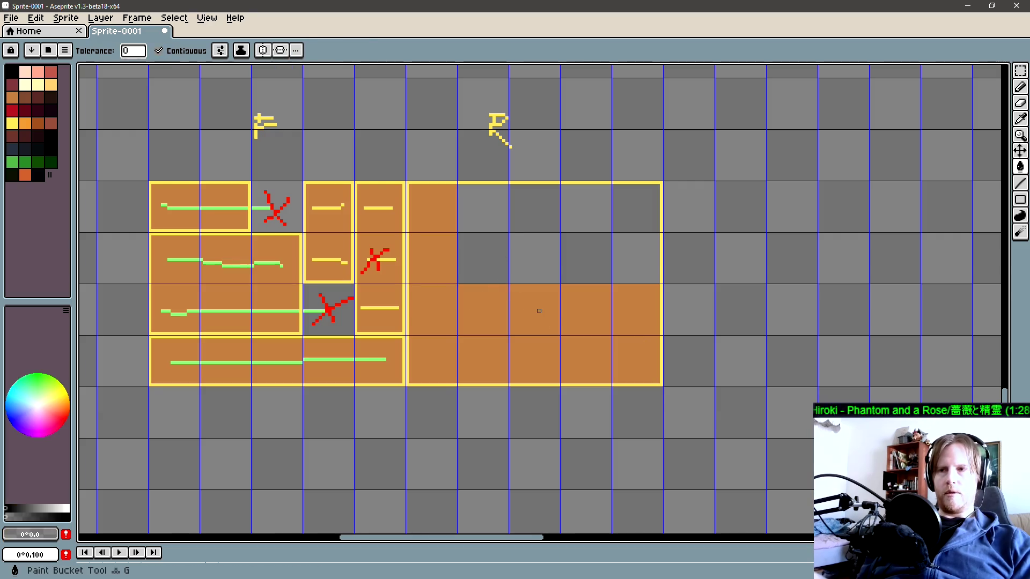
left_click(536, 311)
left_click(487, 305, "alt")
left_click(483, 259)
left_click(535, 259)
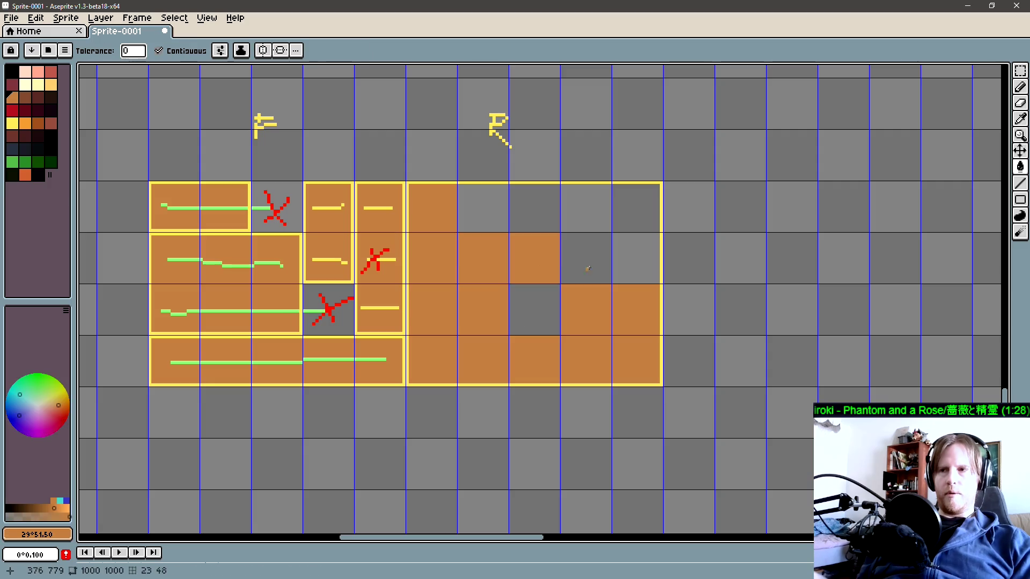
left_click(586, 259)
left_click(637, 259)
left_click(482, 209)
left_click(534, 209)
left_click(593, 218)
left_click(637, 212)
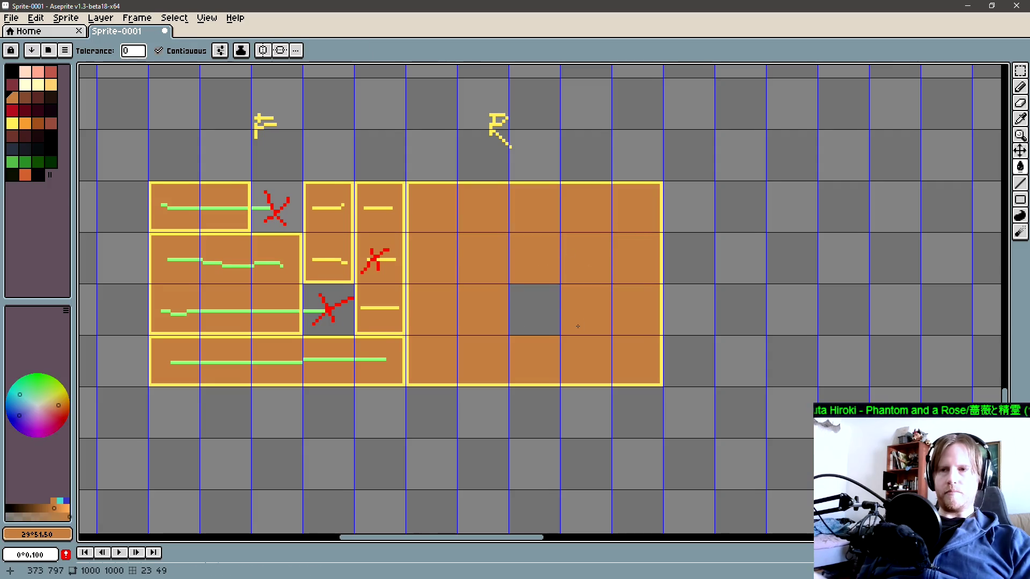
Sample the empty grey and clear one tile back to empty
scroll(616, 333, "left", 1)
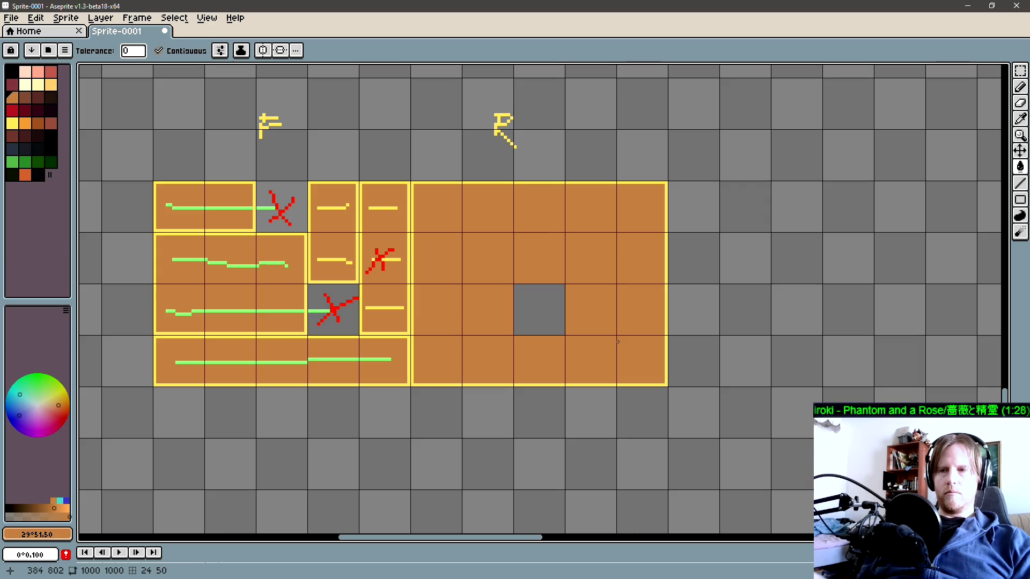
scroll(639, 345, "right", 2)
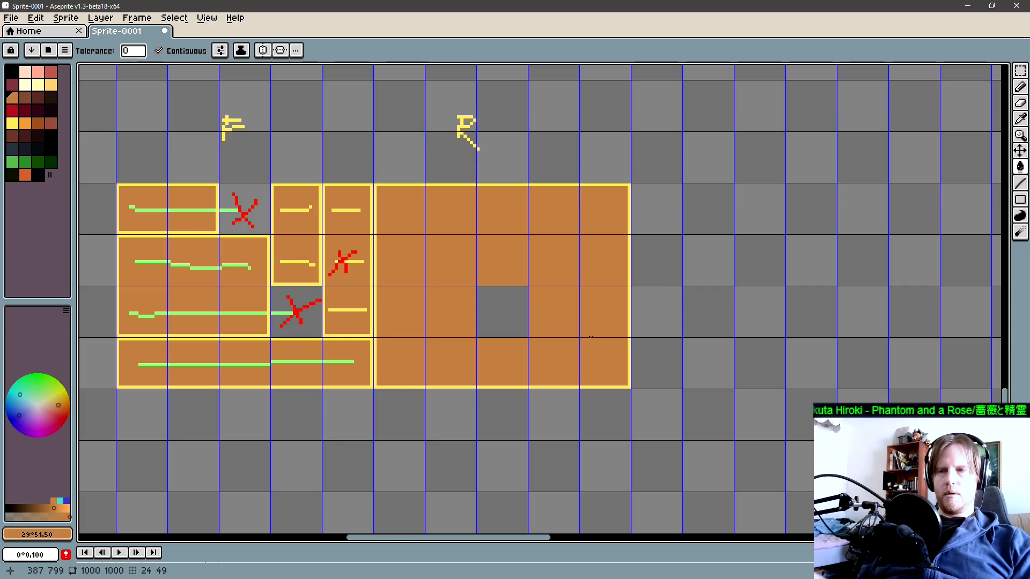
left_click(497, 306, "alt")
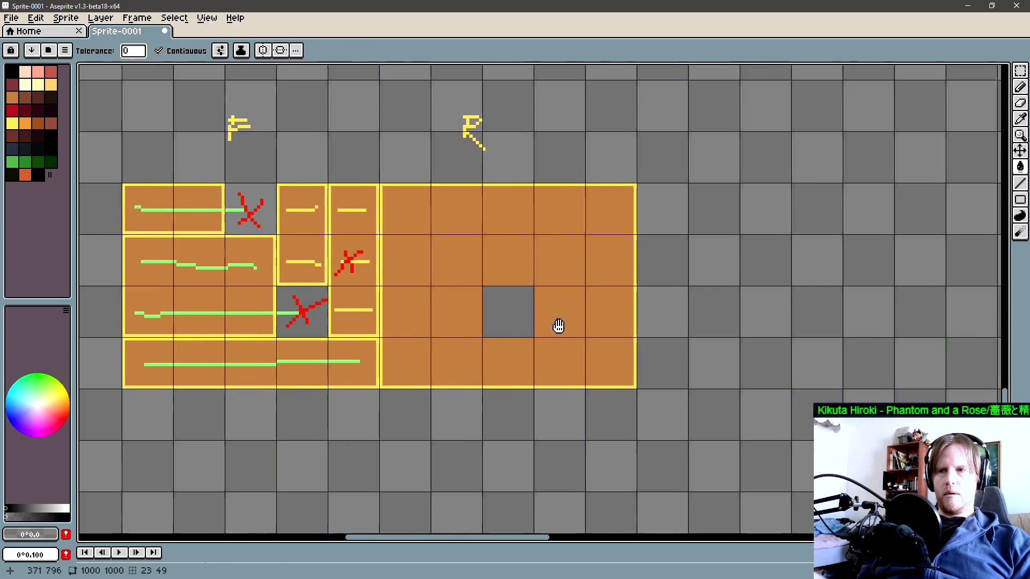
scroll(556, 323, "left", 2)
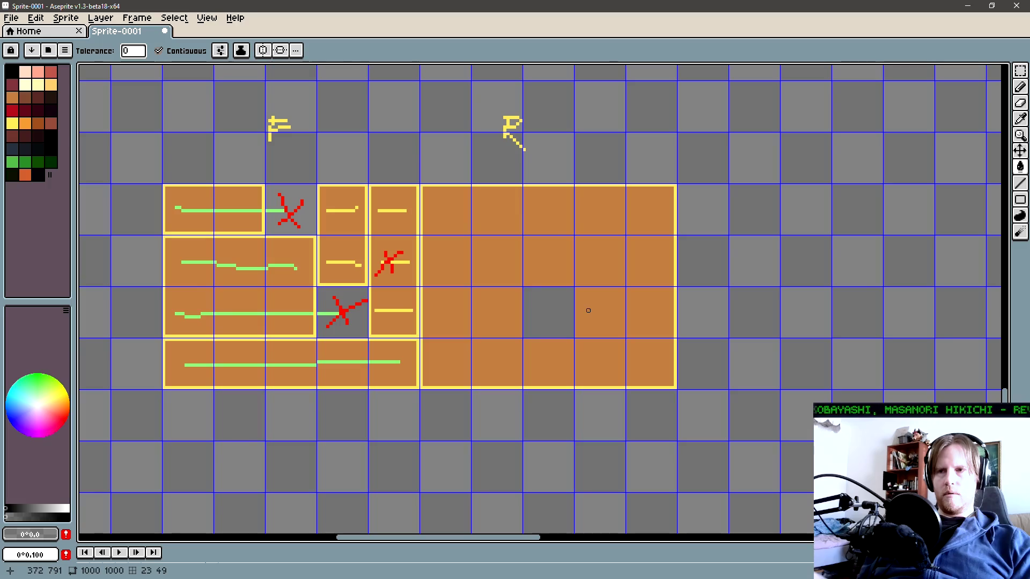
left_click(500, 268)
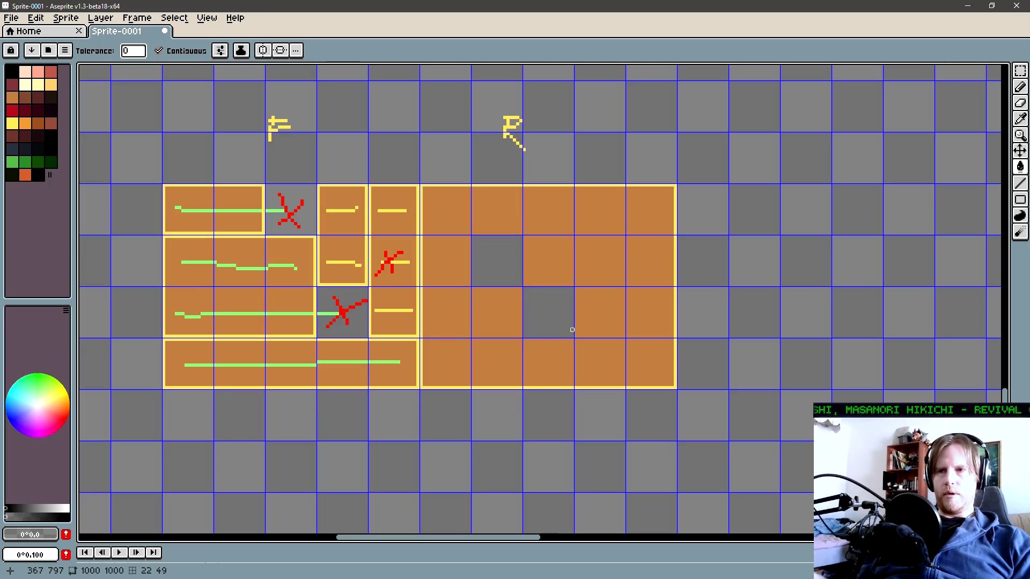
left_click_drag(575, 332, 566, 334)
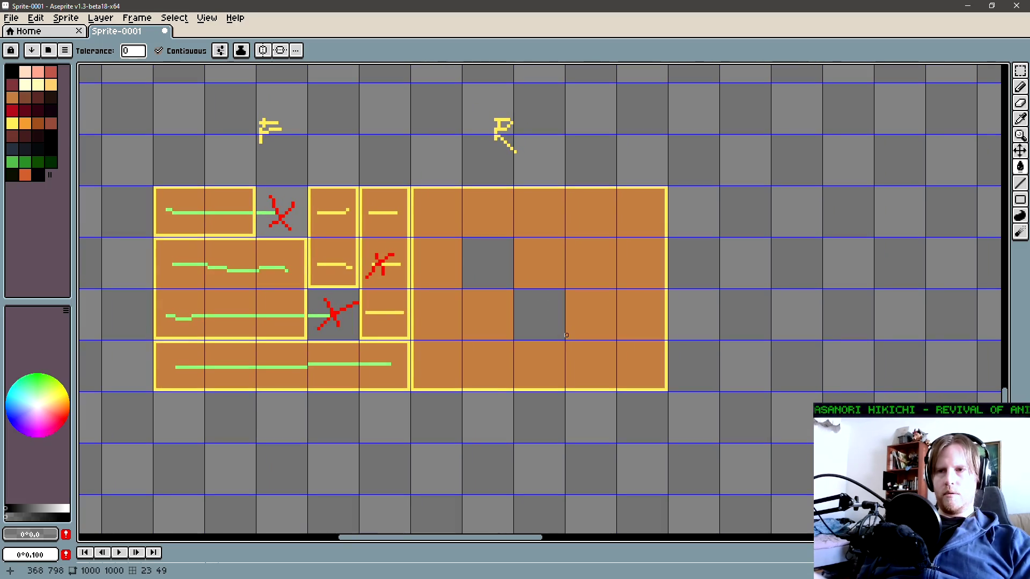
scroll(333, 355, "down", 1)
Sample the pale yellow and pencil lines across each orange row of the right block
key("i")
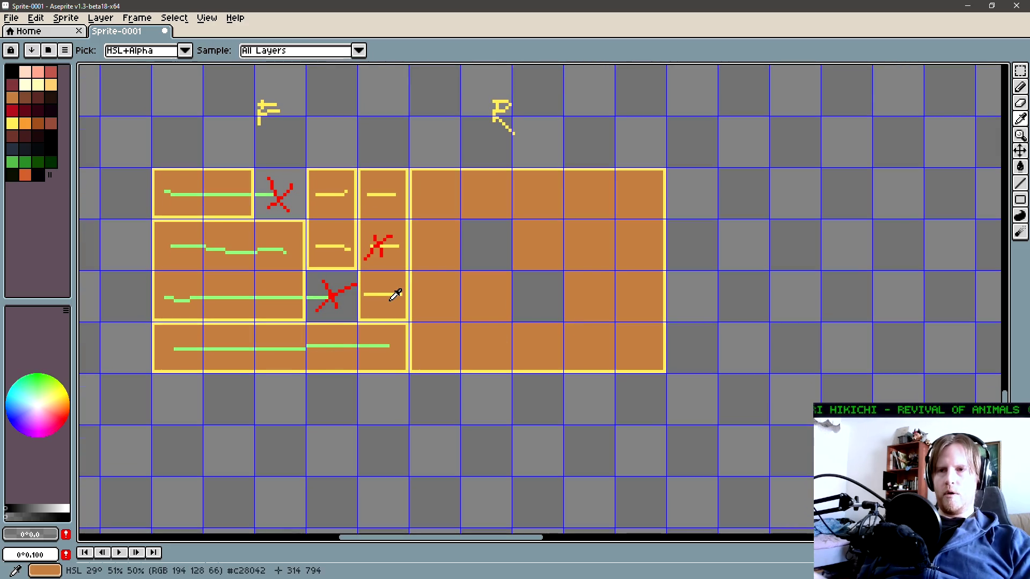
left_click(388, 293)
key("b")
left_click_drag(431, 346, 642, 346)
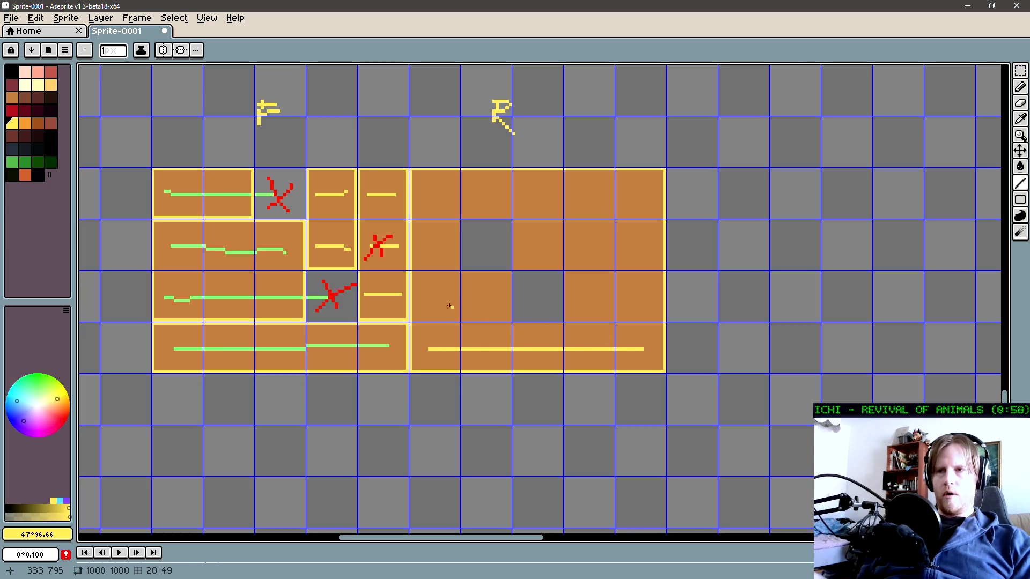
left_click_drag(429, 297, 497, 301)
left_click_drag(423, 244, 449, 245)
left_click_drag(423, 194, 452, 194)
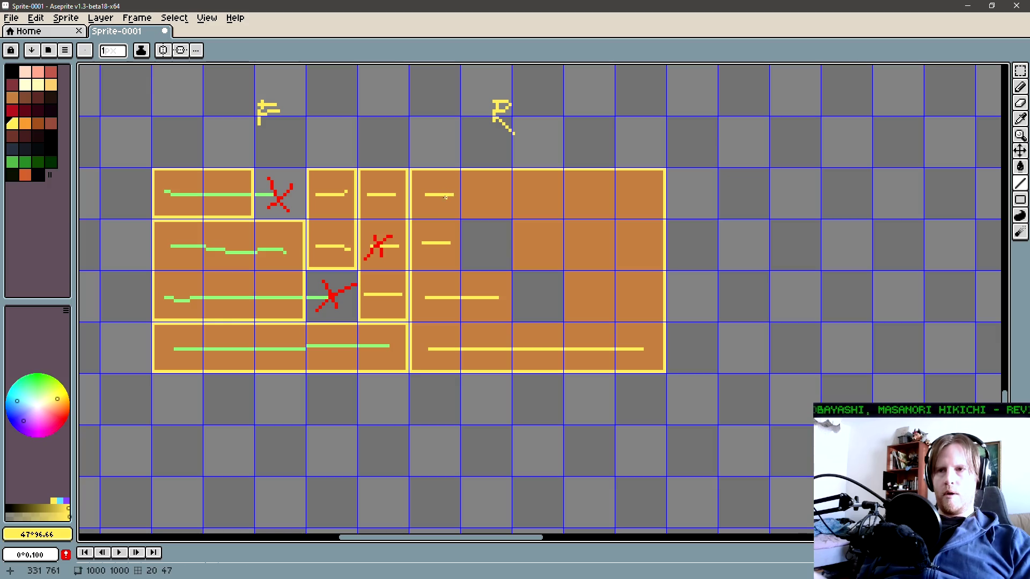
scroll(450, 256, "up", 1)
key("l")
left_click_drag(487, 296, 457, 208)
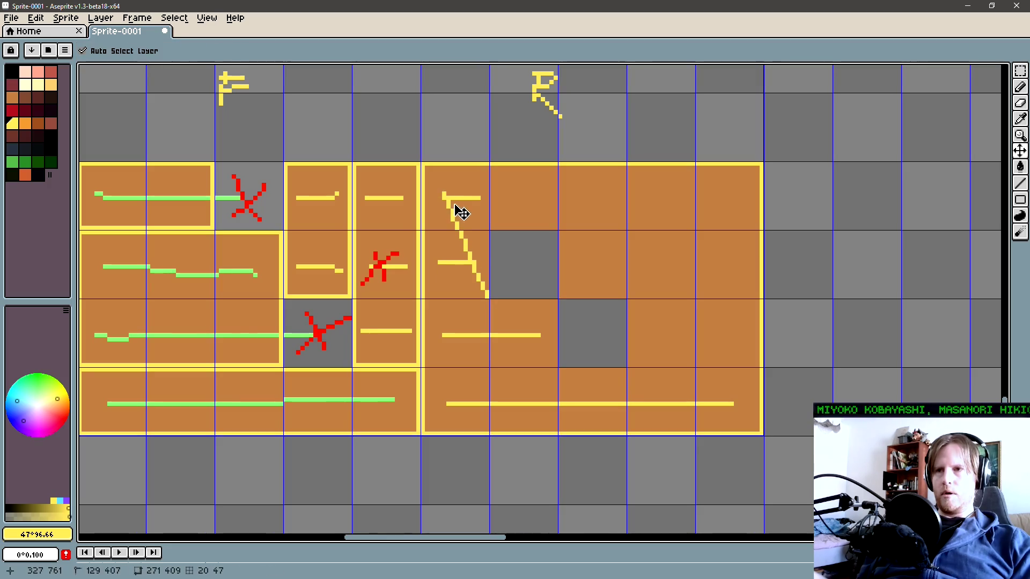
key("ctrl+z")
Outline three yellow quads: the stacked tiles, the two third-row tiles, and the bottom row
key("shift+f")
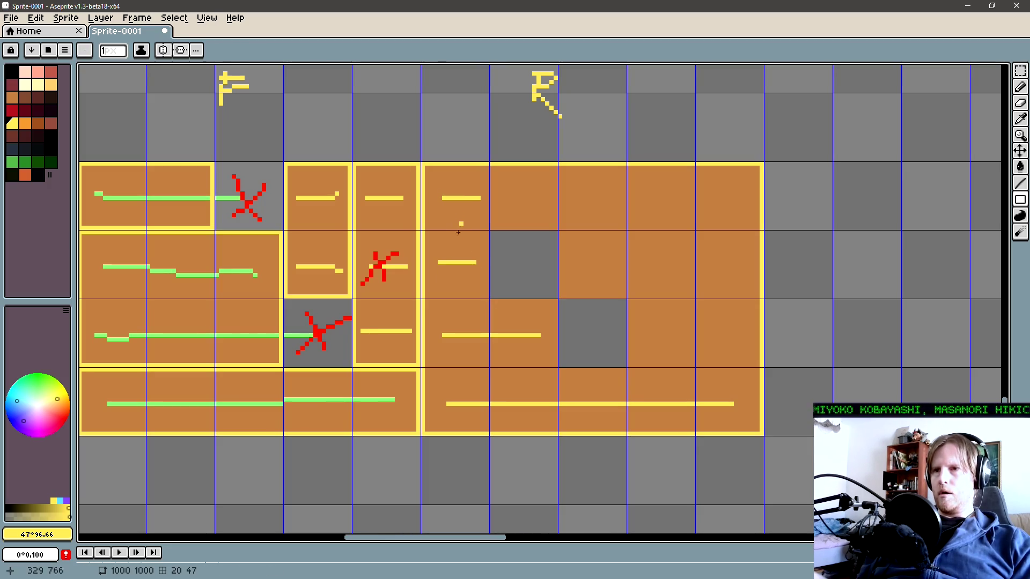
left_click_drag(482, 296, 423, 163)
scroll(429, 214, "down", 2)
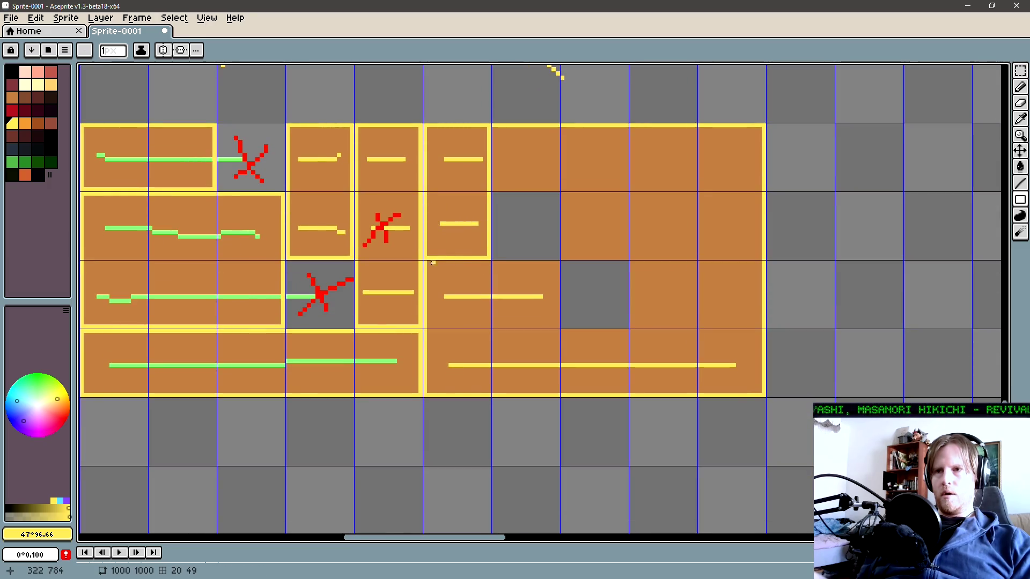
left_click_drag(425, 263, 558, 328)
scroll(411, 265, "down", 3)
left_click_drag(412, 266, 733, 325)
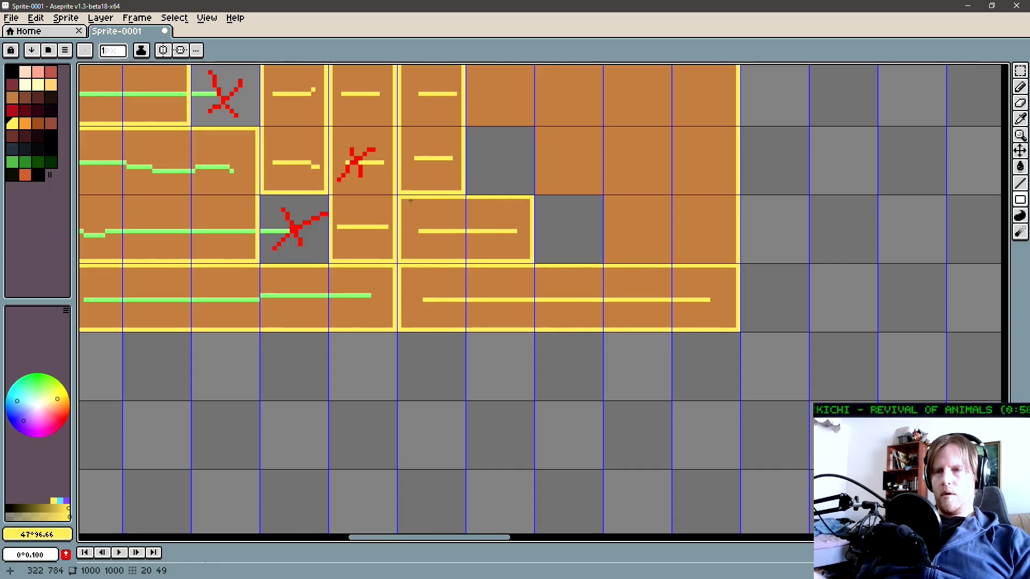
scroll(483, 257, "up", 2)
scroll(483, 258, "left", 3)
key("b")
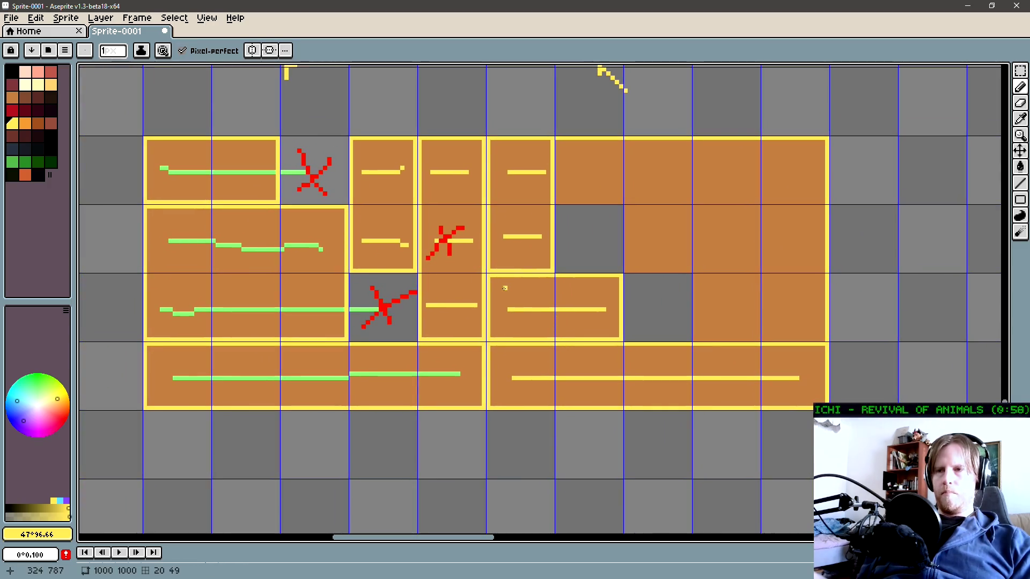
scroll(517, 300, "up", 1)
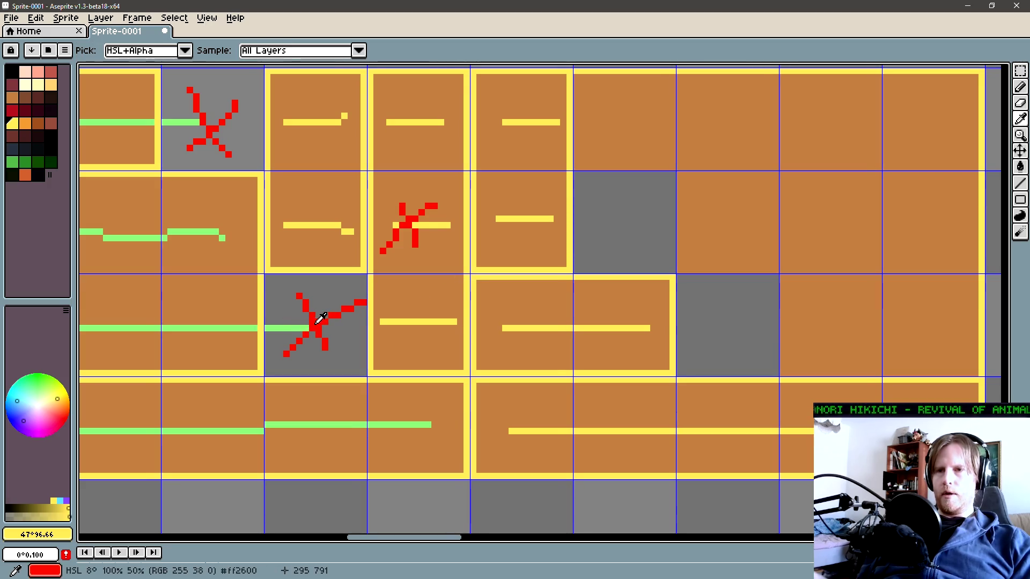
Sample the green scanline colour and pan across the yellow quad outlines
left_click(292, 327, "alt")
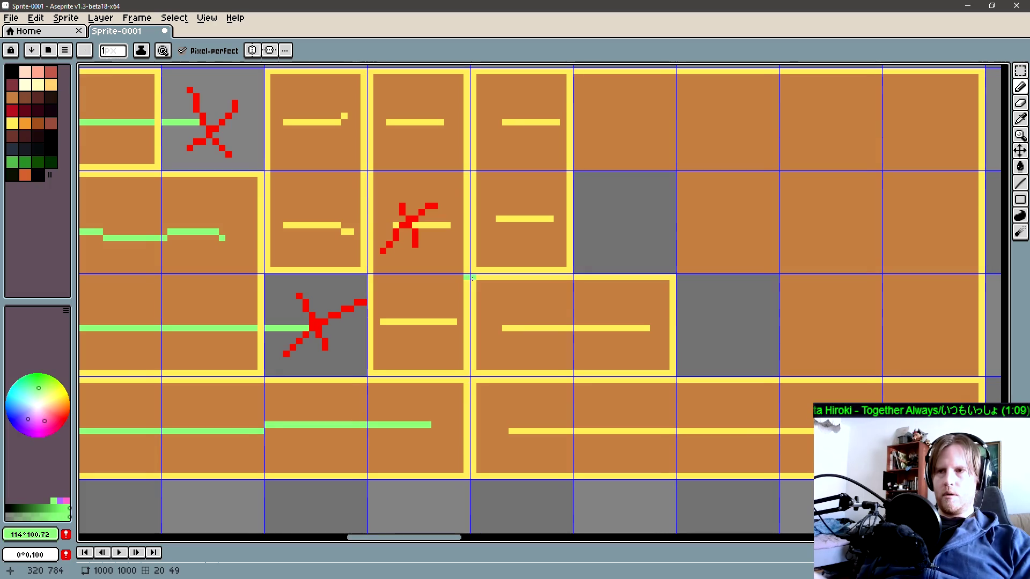
scroll(475, 282, "down", 2)
scroll(480, 285, "right", 2)
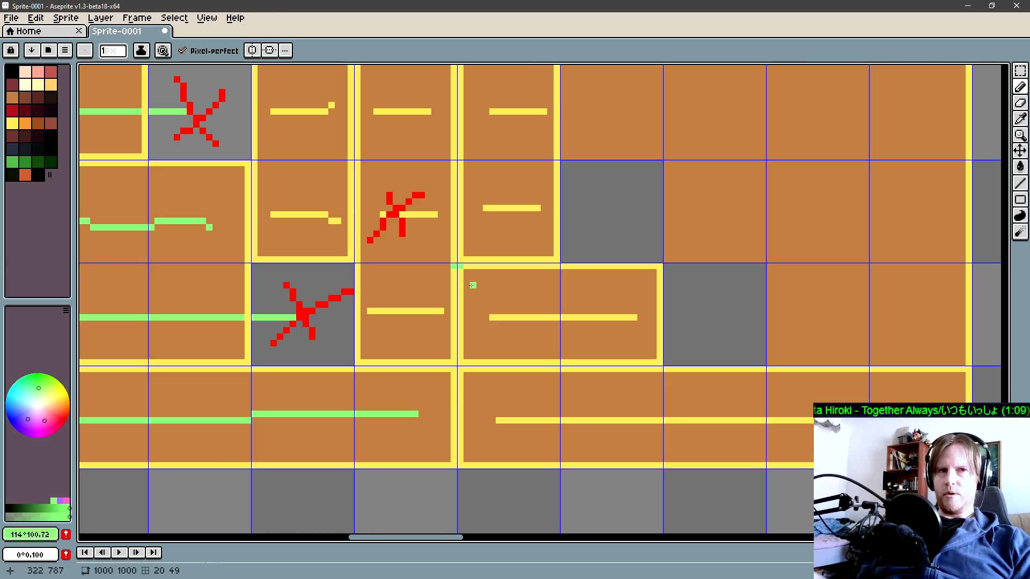
mouse_move(600, 310)
left_mouse_down()
mouse_move(573, 329)
mouse_move(540, 264)
mouse_move(683, 274)
mouse_move(701, 323)
left_mouse_up()
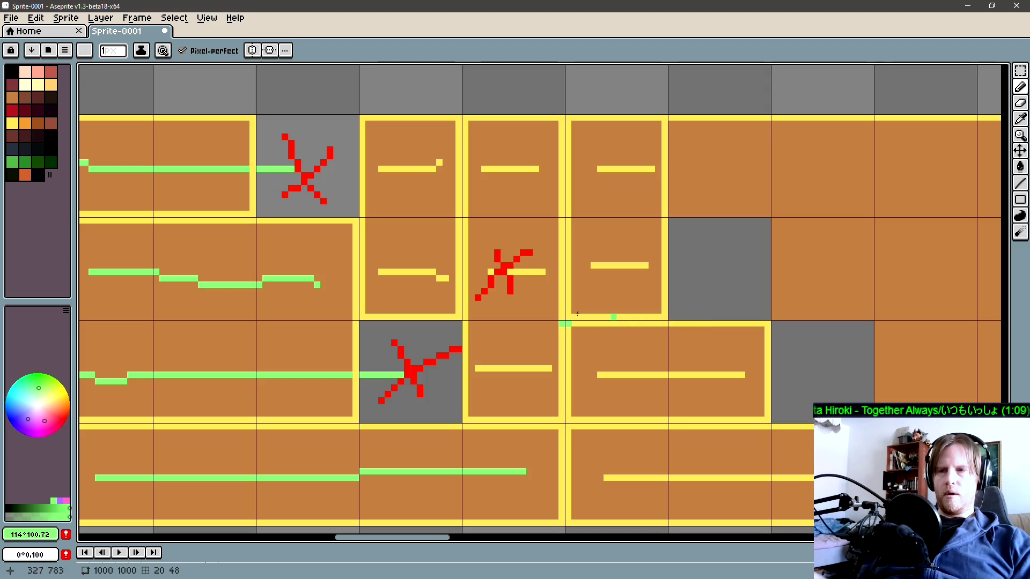
scroll(455, 276, "left", 5)
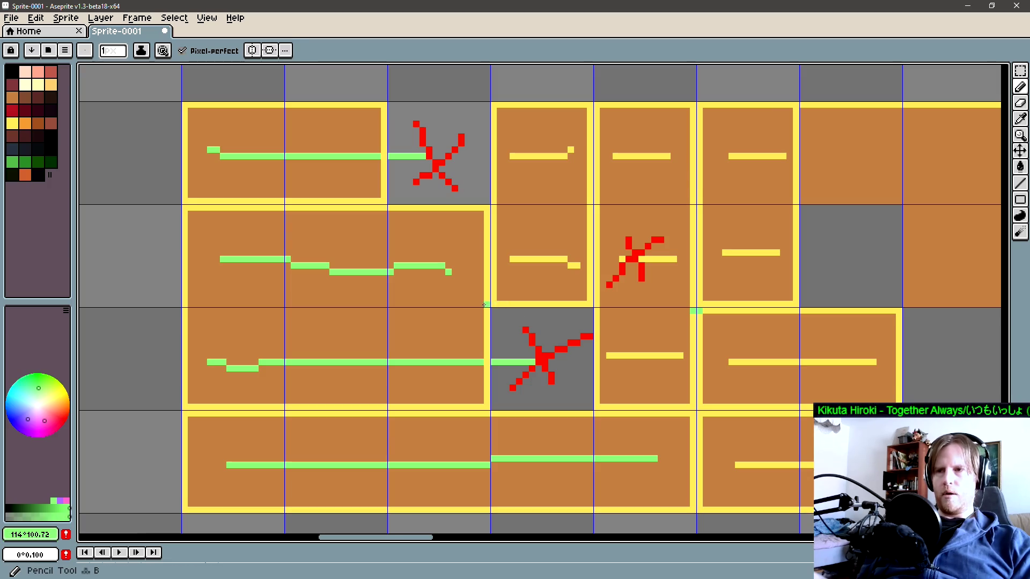
scroll(413, 304, "right", 2)
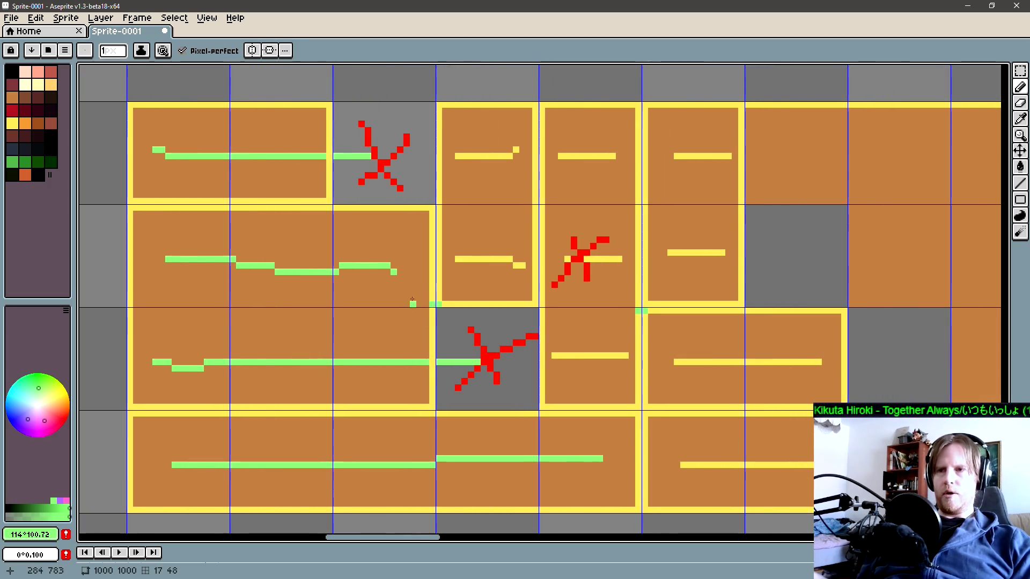
Zoom out and scroll until the whole tile diagram with its flag markers is visible
scroll(483, 308, "right", 3)
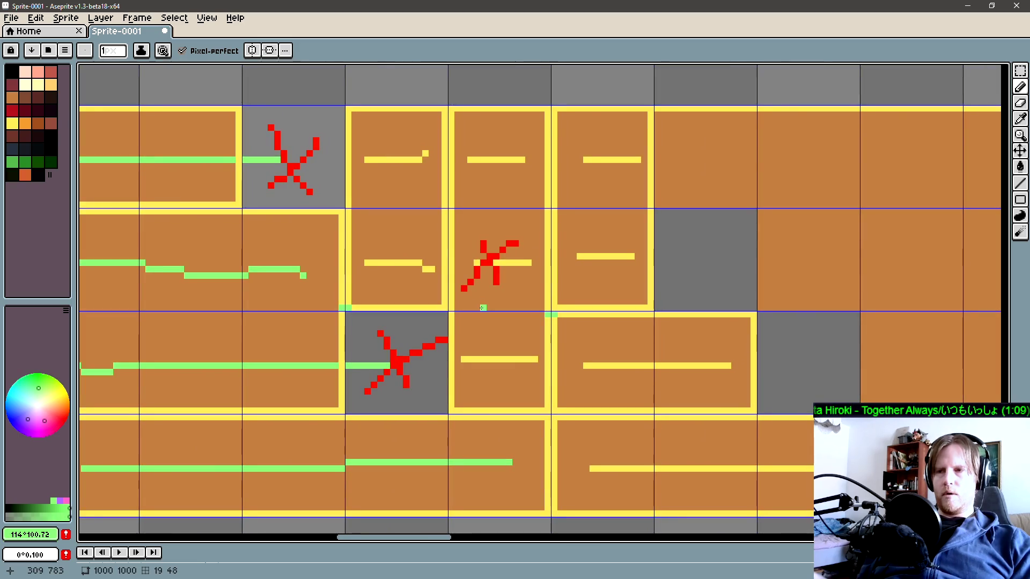
scroll(482, 307, "down", 2)
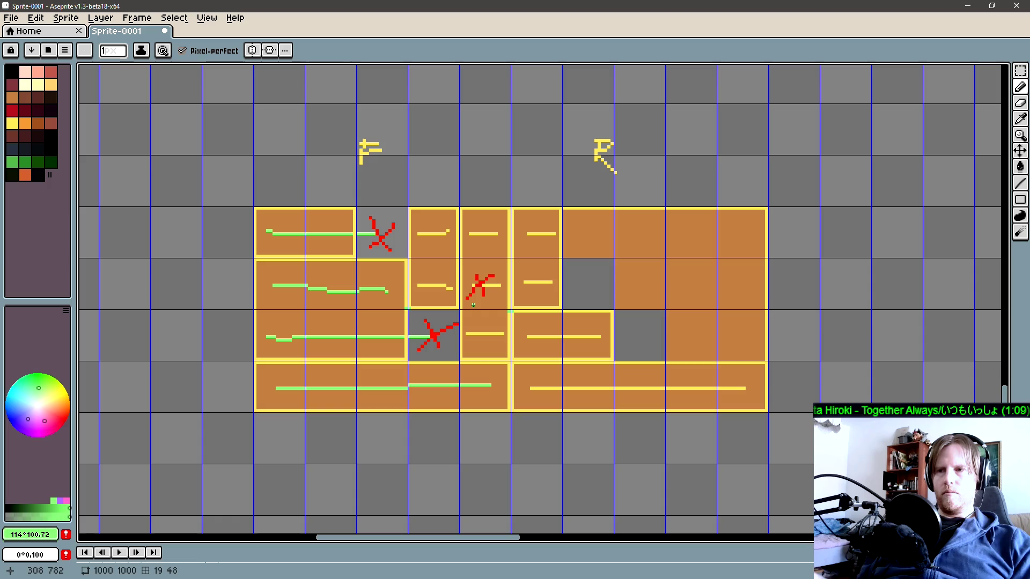
scroll(499, 311, "right", 1)
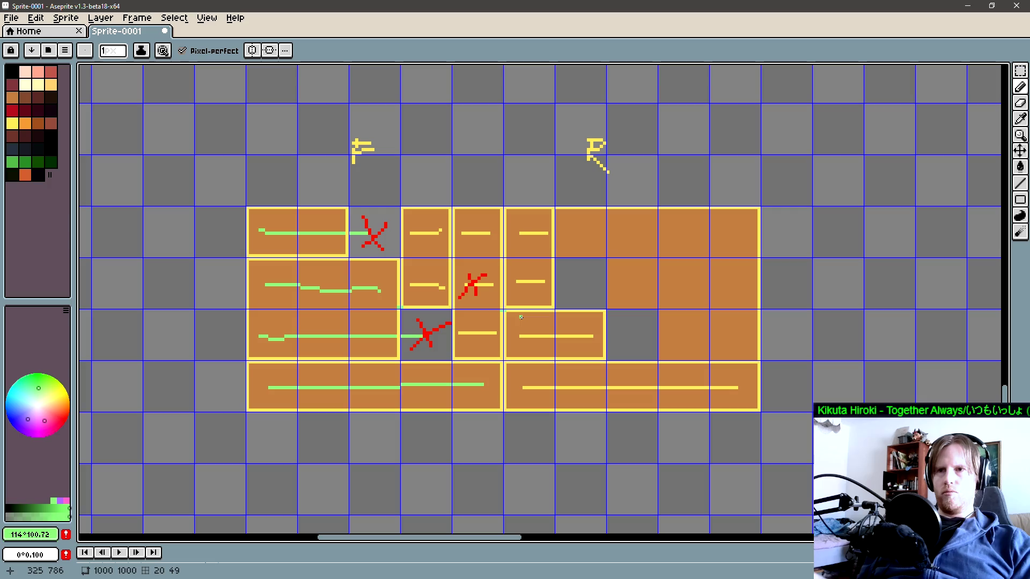
scroll(499, 311, "down", 2)
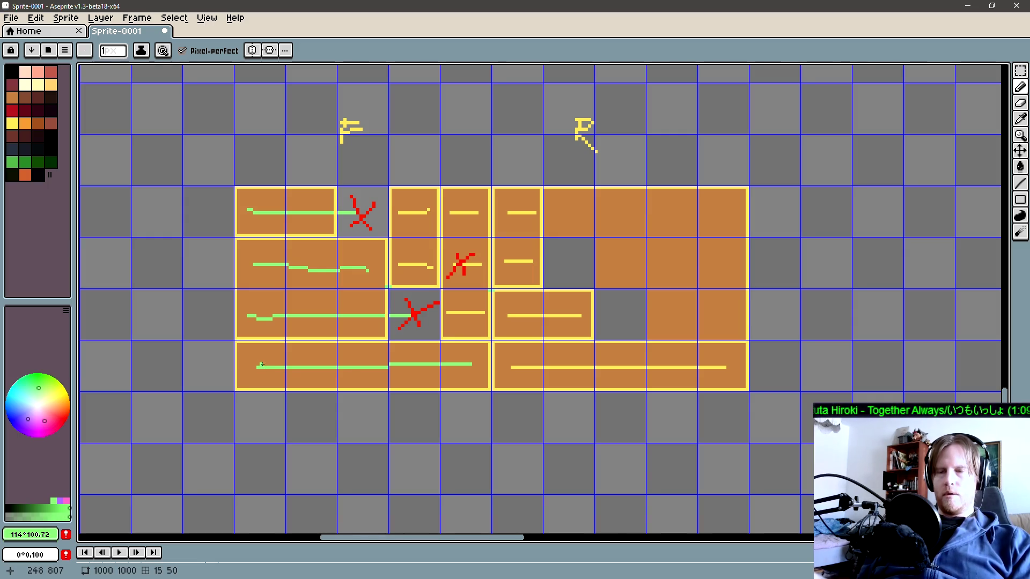
Turn the tile grid back on, undo a stray green pixel, and switch to Visual Studio
left_click_drag(261, 364, 343, 354)
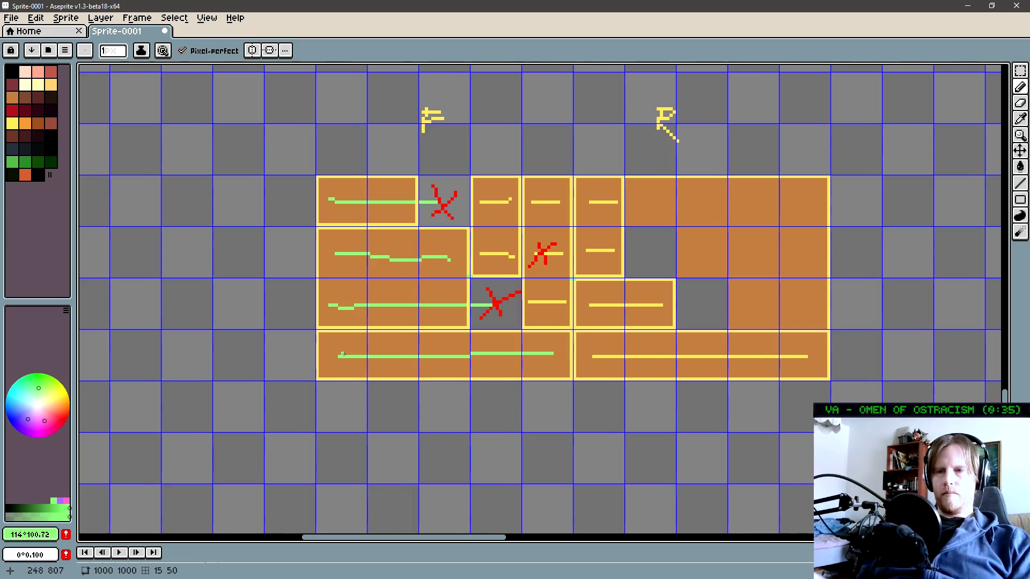
left_click_drag(343, 355, 304, 363)
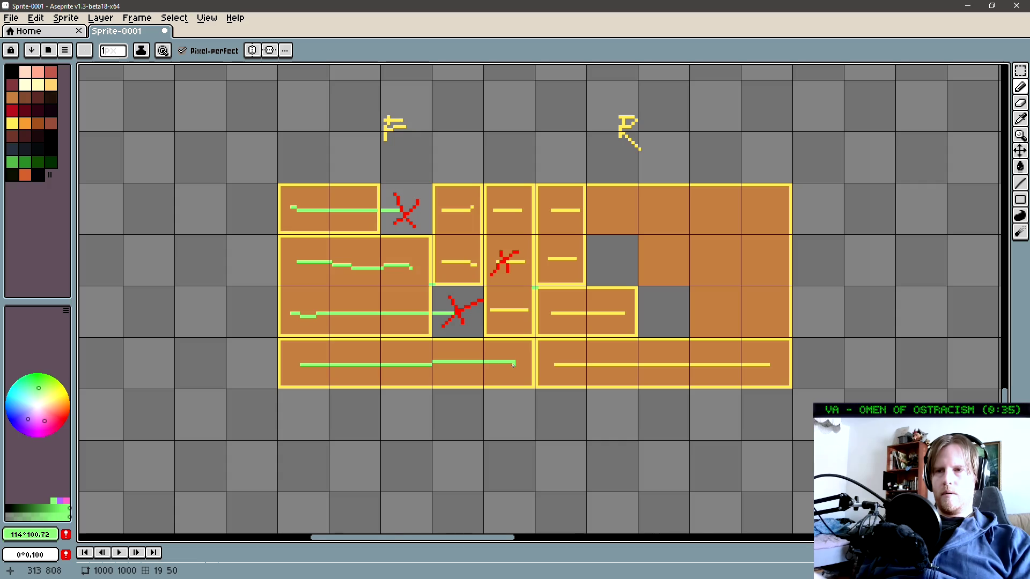
key("ctrl+apostrophe")
left_click_drag(513, 365, 499, 371)
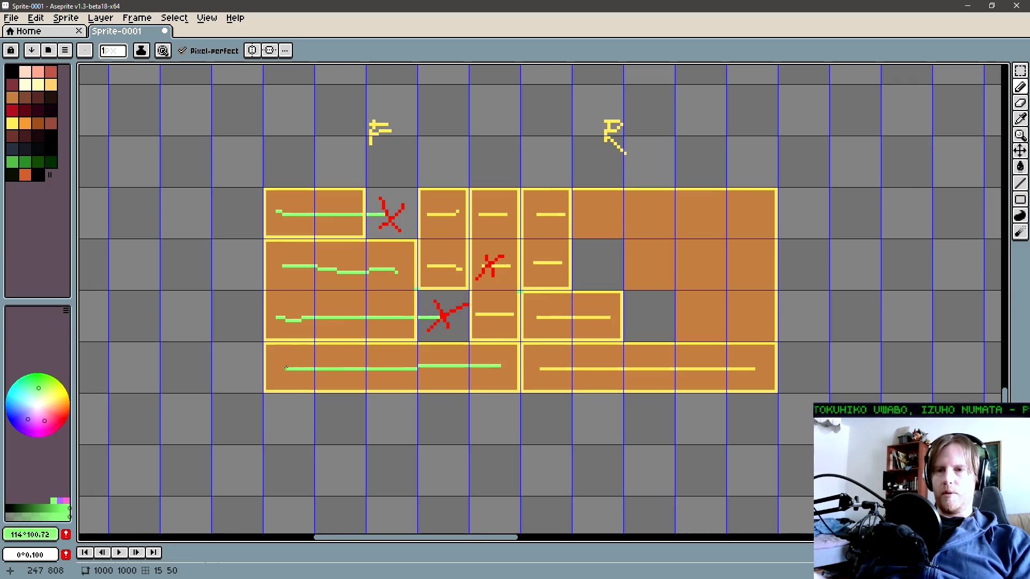
left_click(438, 372)
key("ctrl+z")
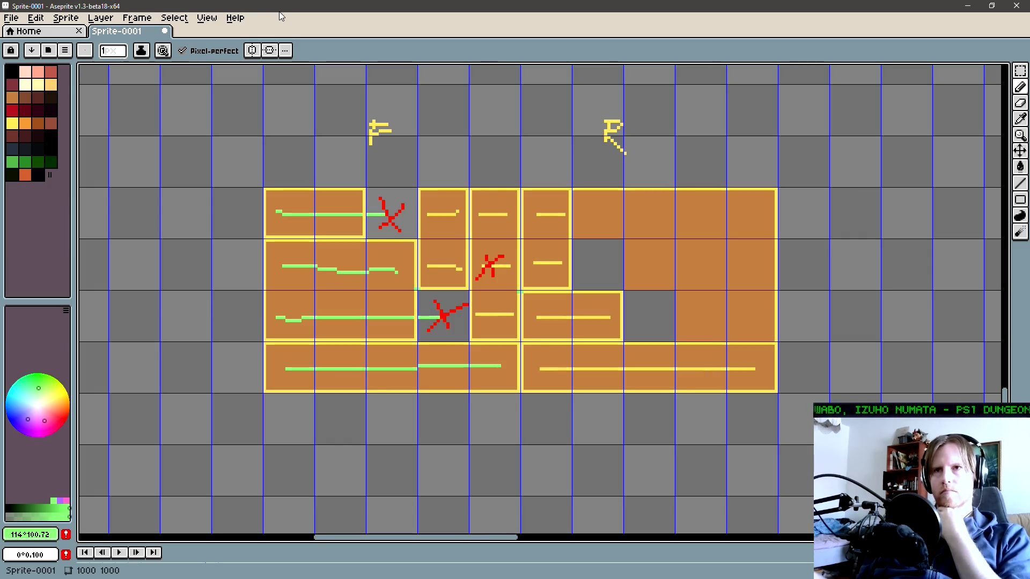
key("alt+Tab")
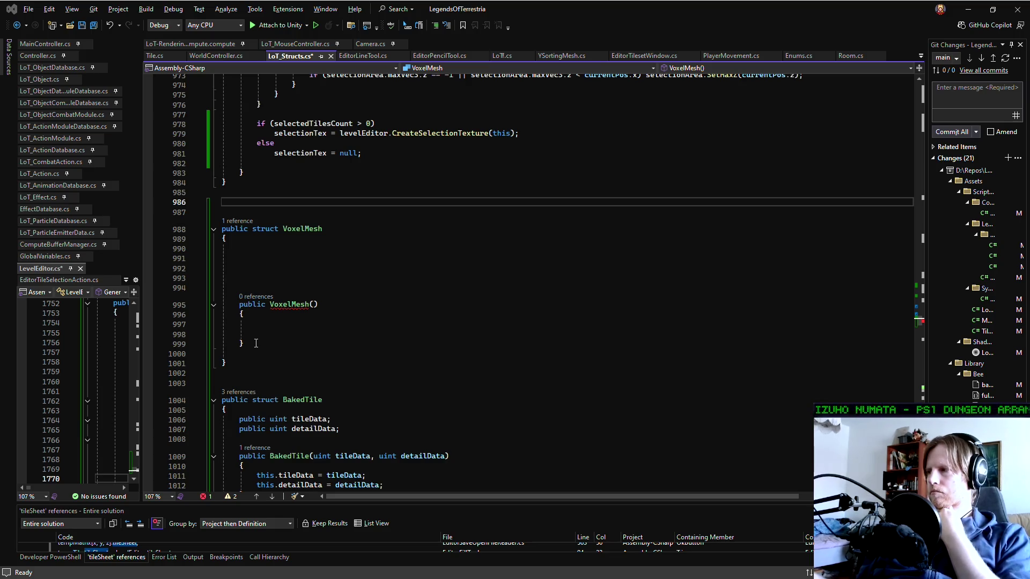
Comment out the whole VoxelMesh struct with Ctrl+K, Ctrl+C
left_click_drag(256, 343, 222, 288)
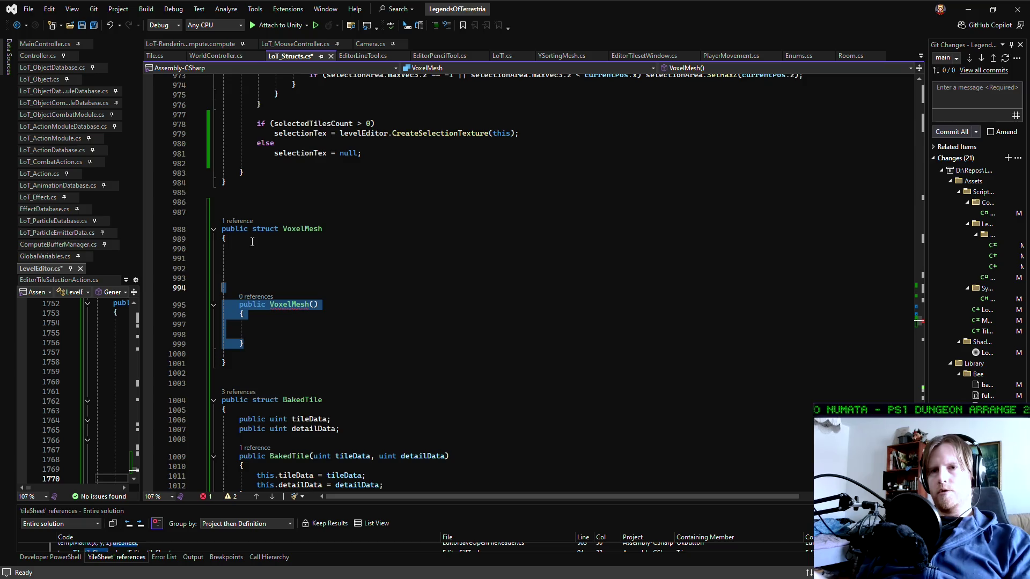
left_click(263, 205)
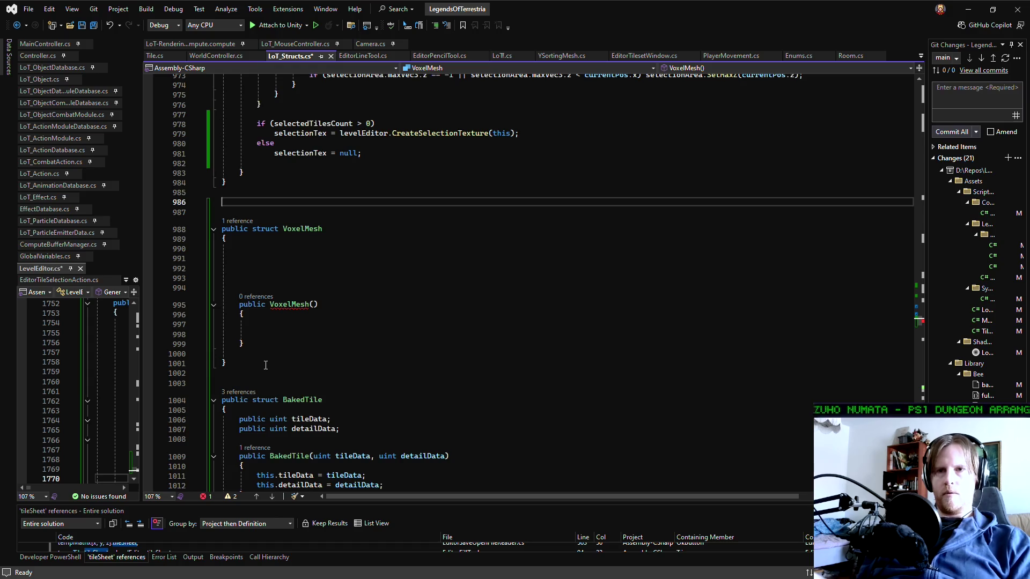
left_click_drag(265, 365, 223, 229)
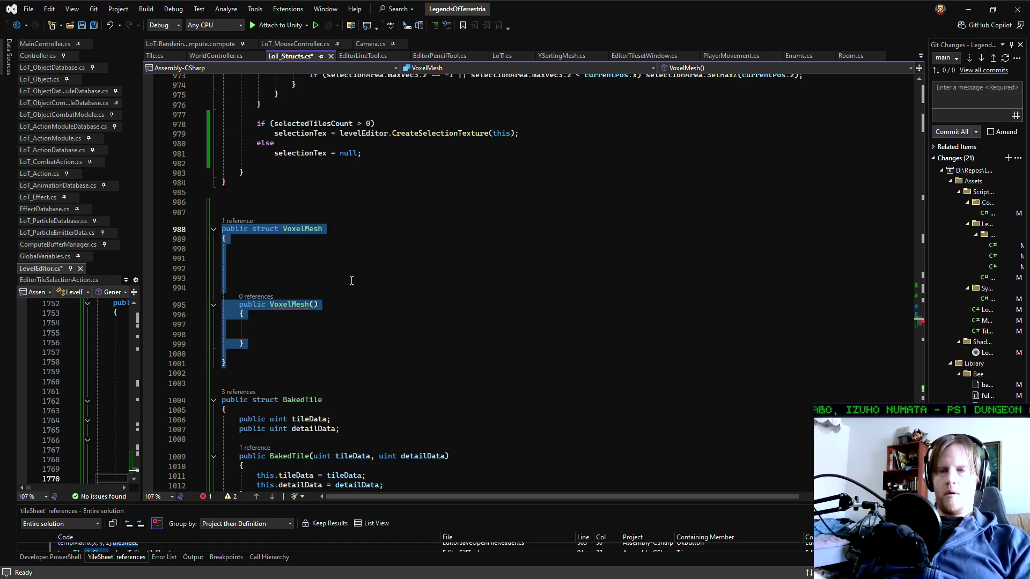
key("ctrl+k")
key("ctrl+c")
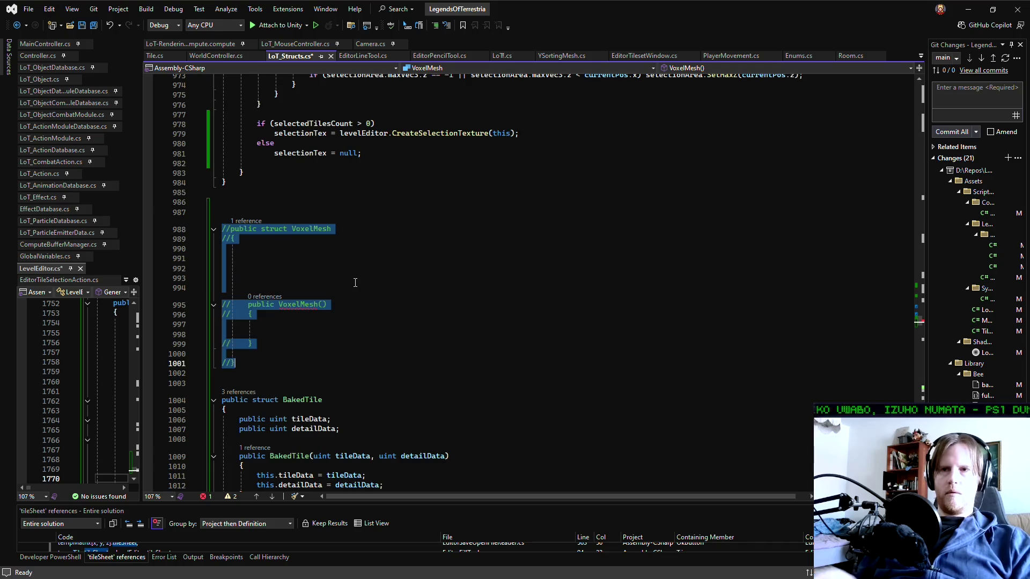
Start a 'public struct Quad' declaration above the commented struct
left_click(302, 210)
key("Return")
type("public struct ")
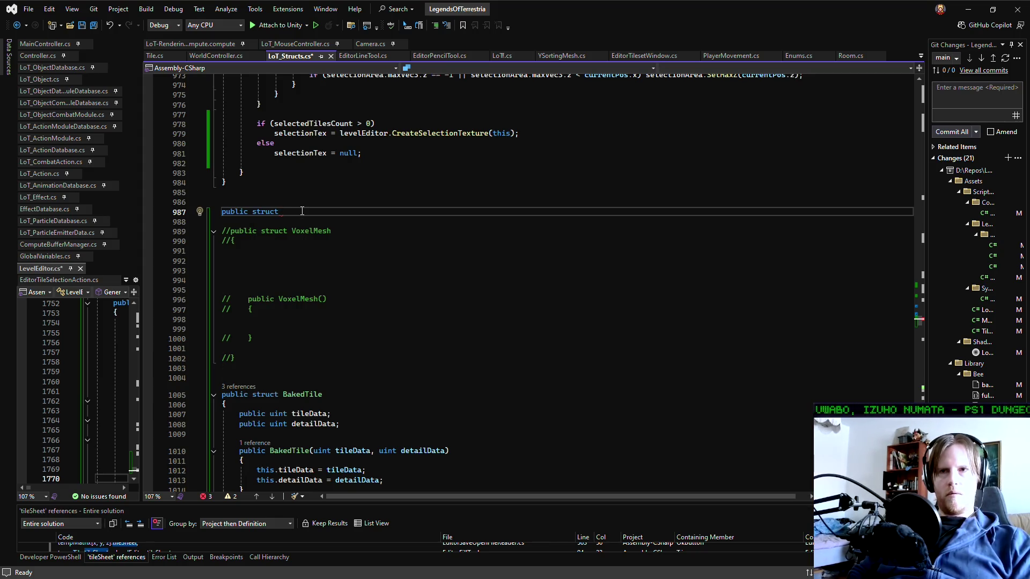
type("Quad")
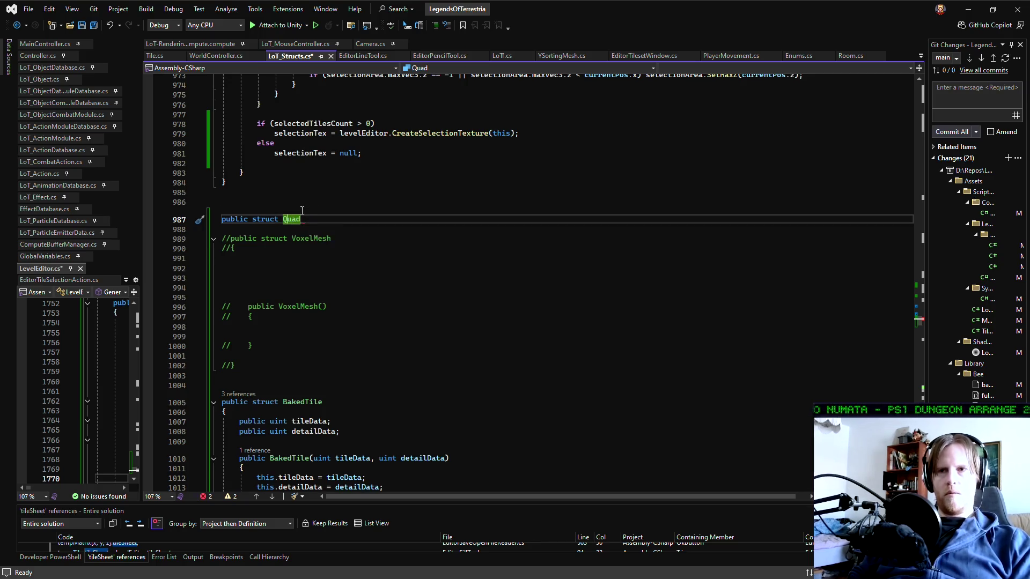
Rename the struct to LoT_Quad and open its body with a brace
key("ctrl+Left")
type("LoT_")
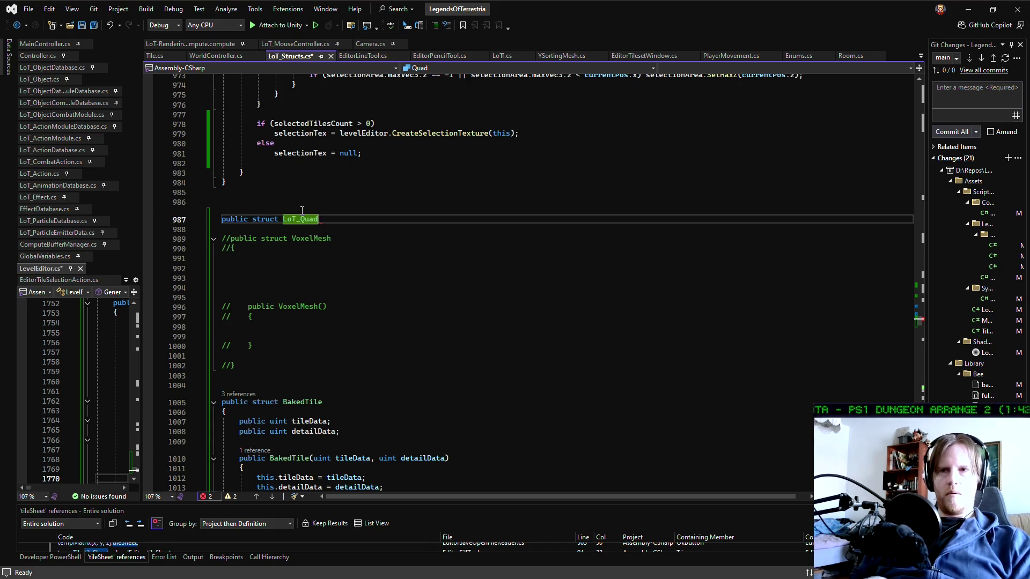
key("Return")
type("{")
key("Return")
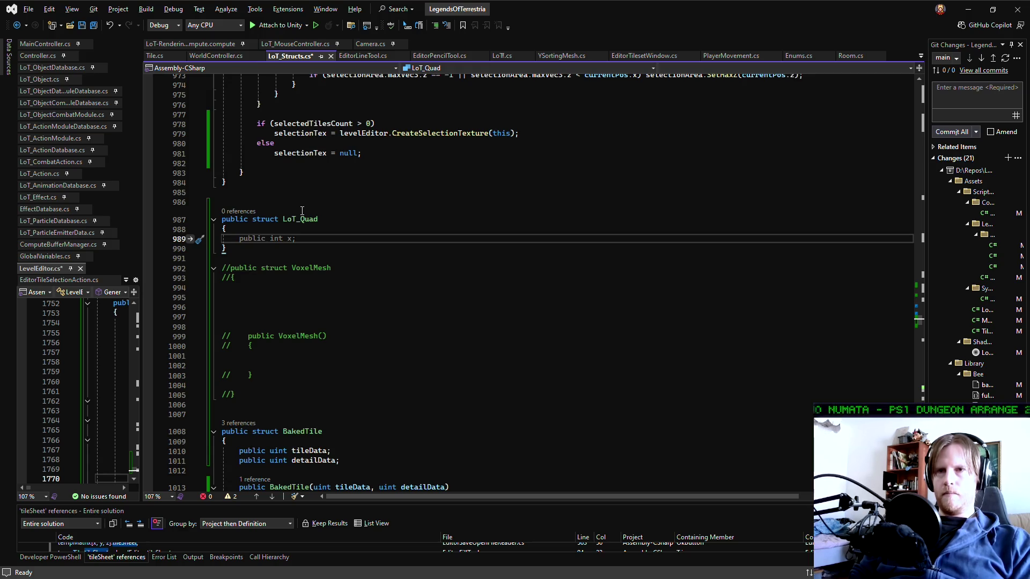
Declare the field 'public Vector3Int[] vertexArray = new Vector3Int[4]'
type("publi")
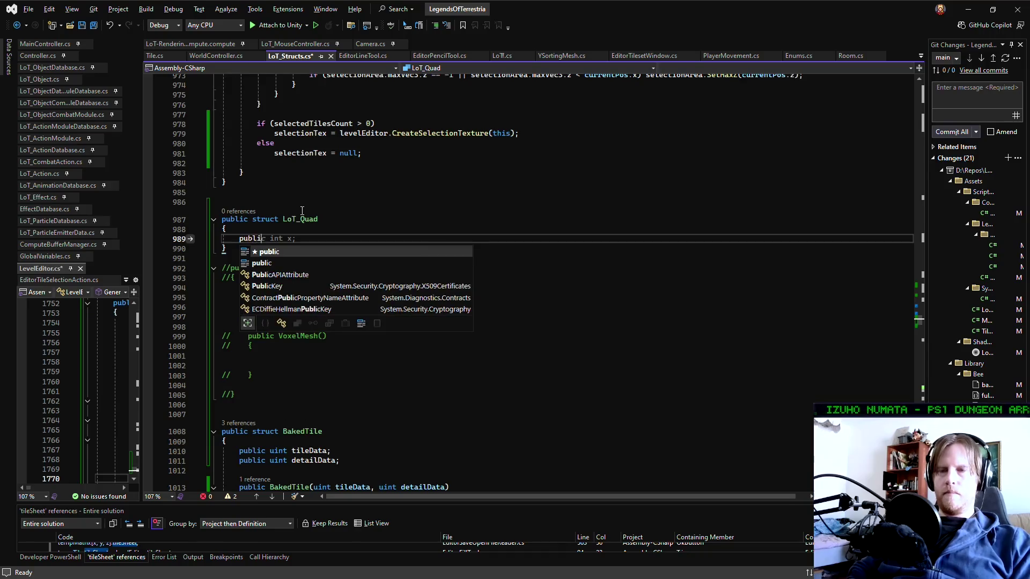
type("c Vector3In")
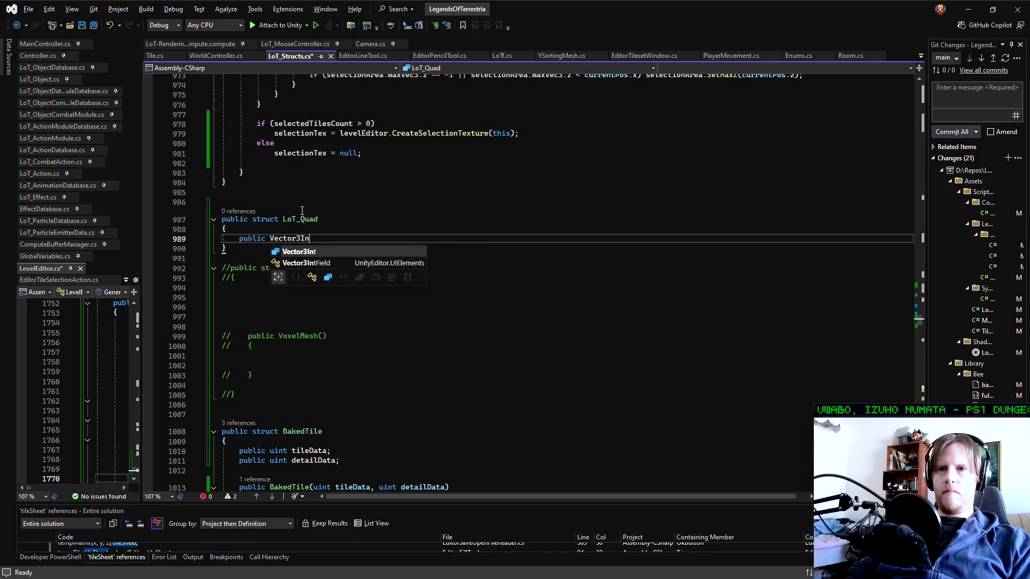
key("Tab")
type("[] ")
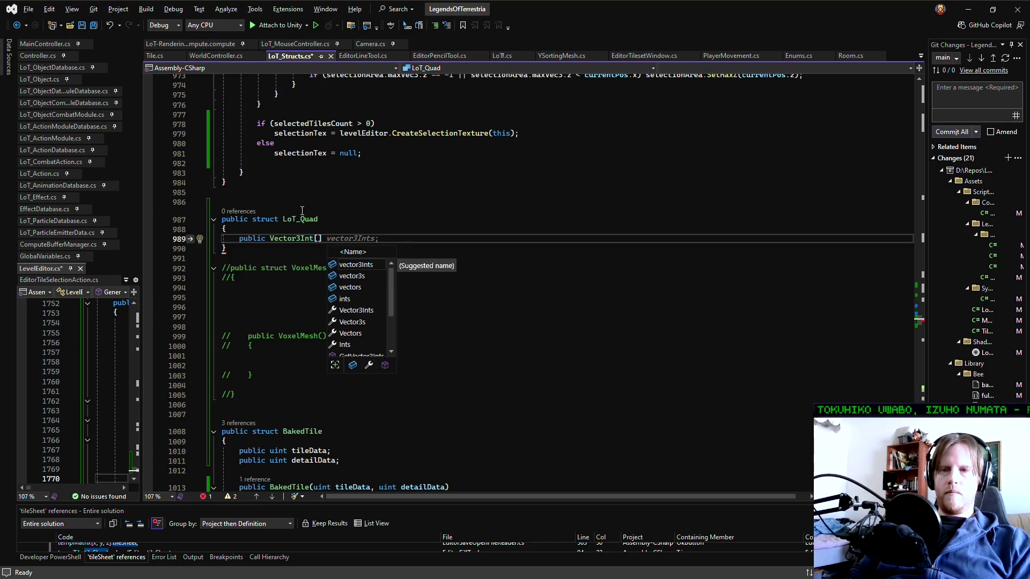
type("verte")
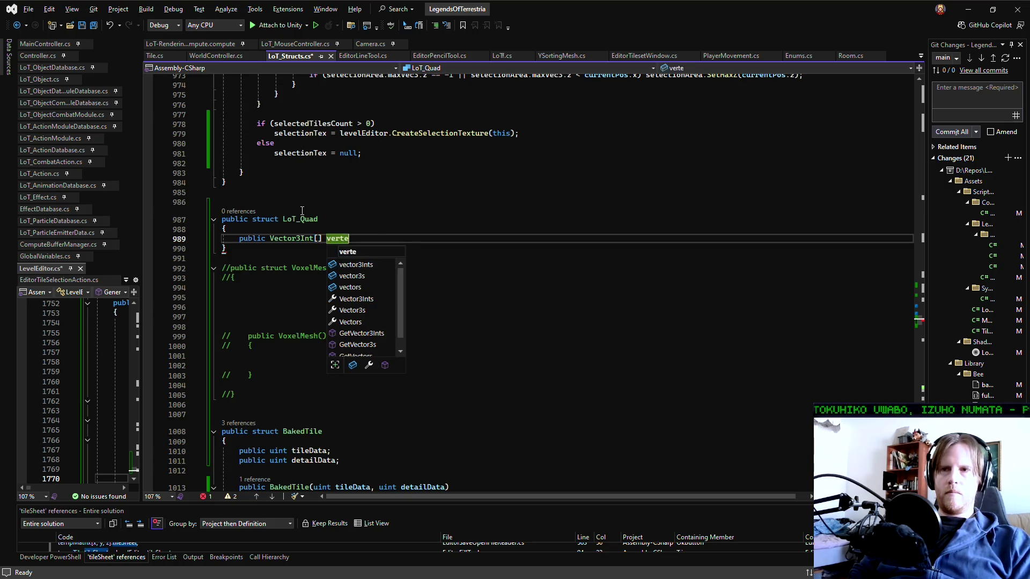
type("xList")
key("BackSpace")
key("BackSpace")
key("BackSpace")
type("Array;")
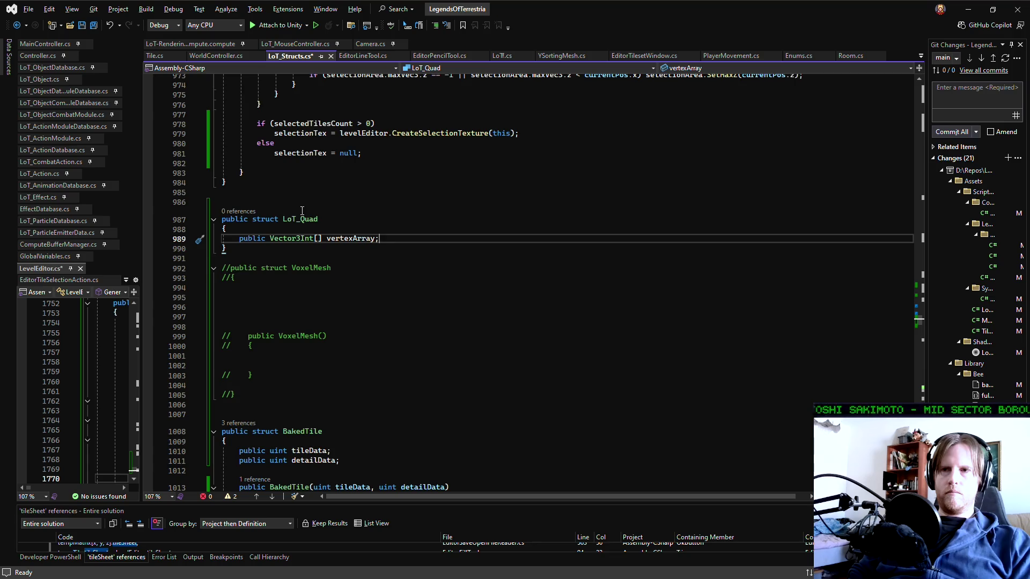
type("= n")
type("ew Vect")
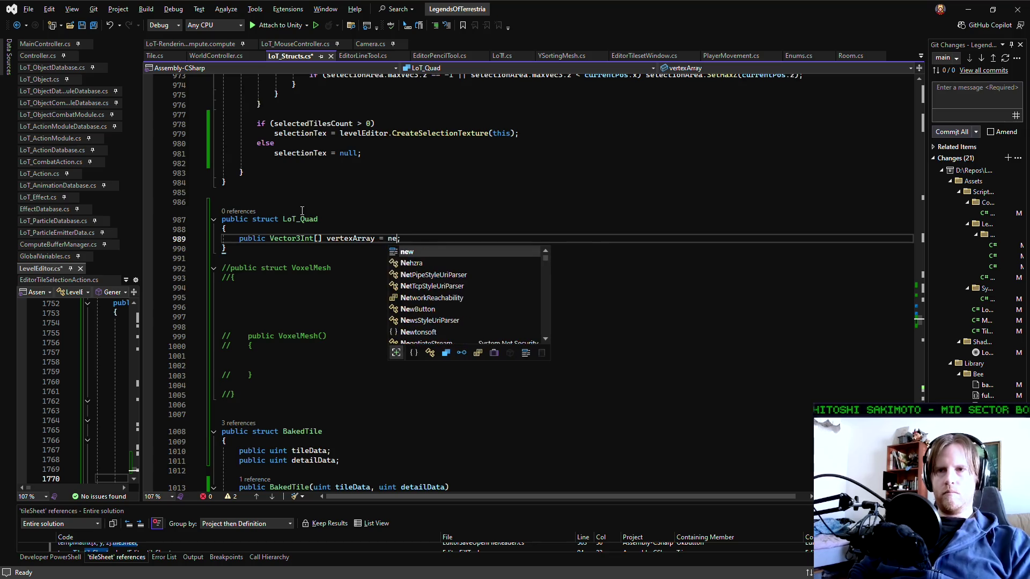
type("or3Int[")
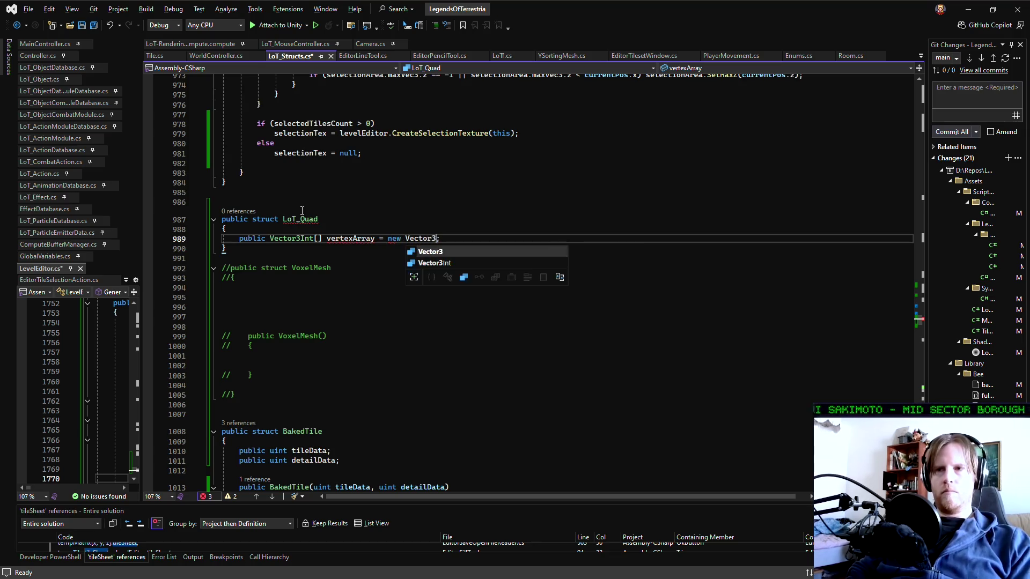
type("4]")
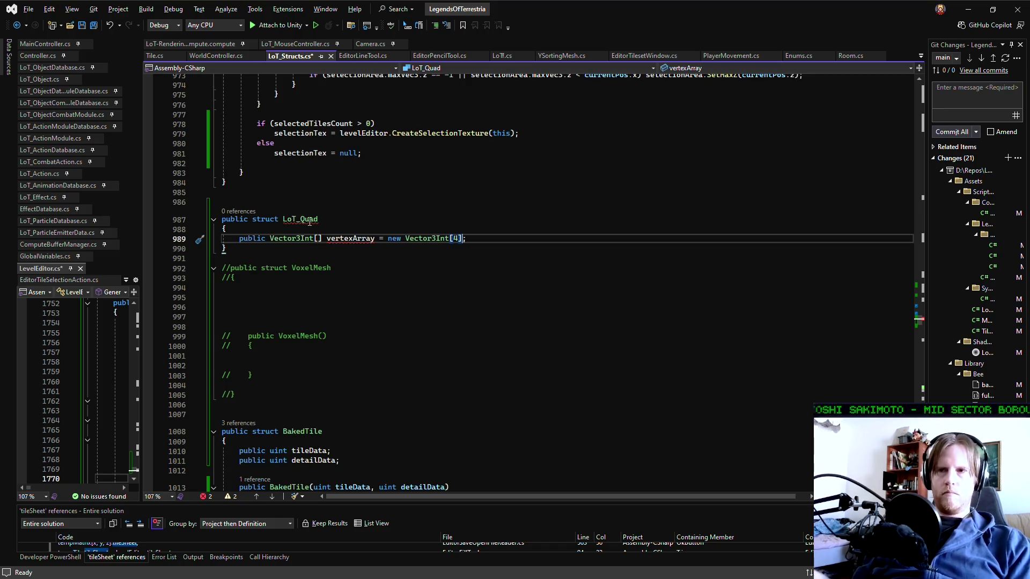
mouse_move(346, 242)
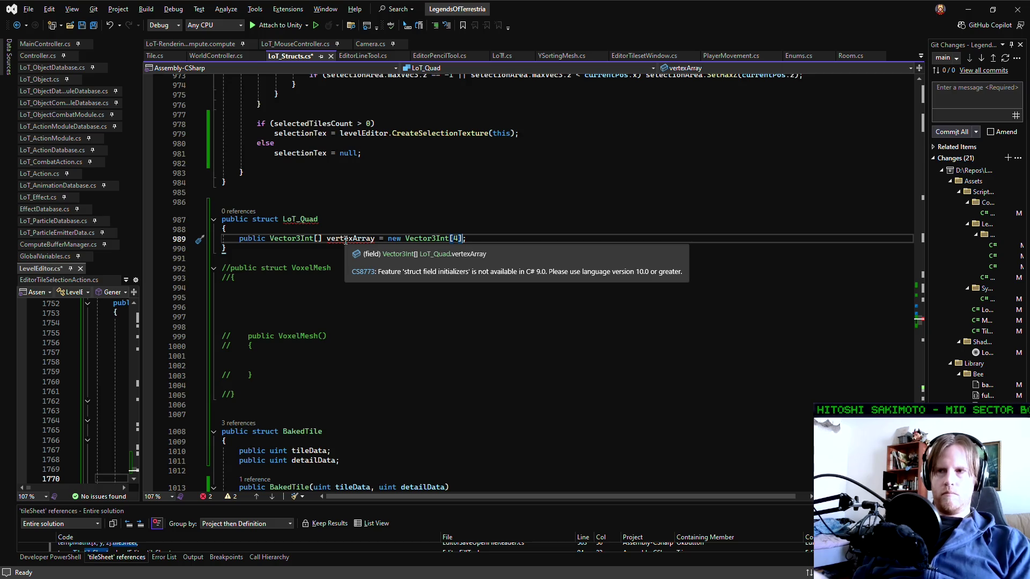
left_click(501, 238)
Add a LoT_Quad(Vector3Int[] vertexArray) constructor assigning this.vertexArray = vertexArray
key("Return")
key("Return")
key("Return")
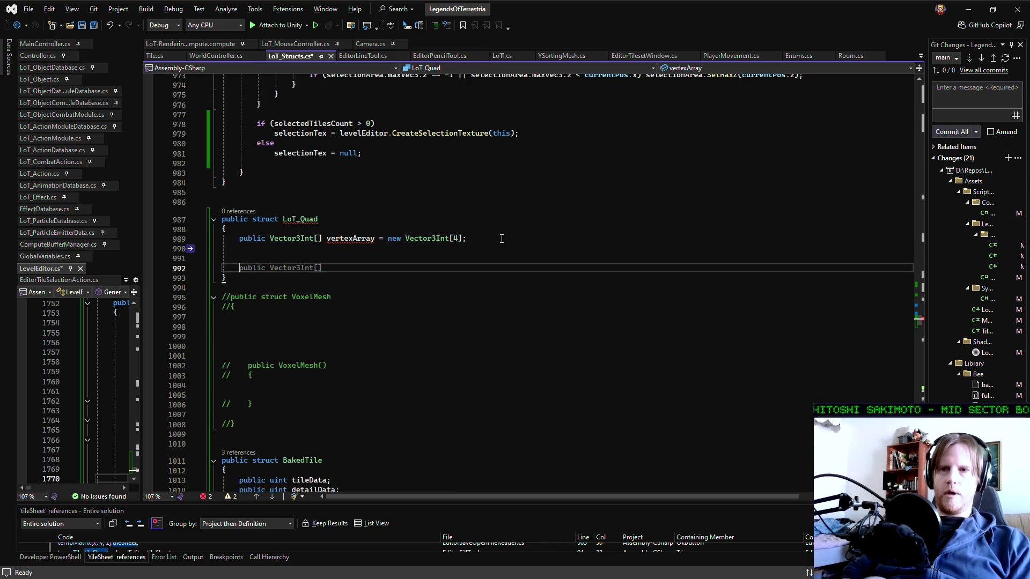
type("public LoT_")
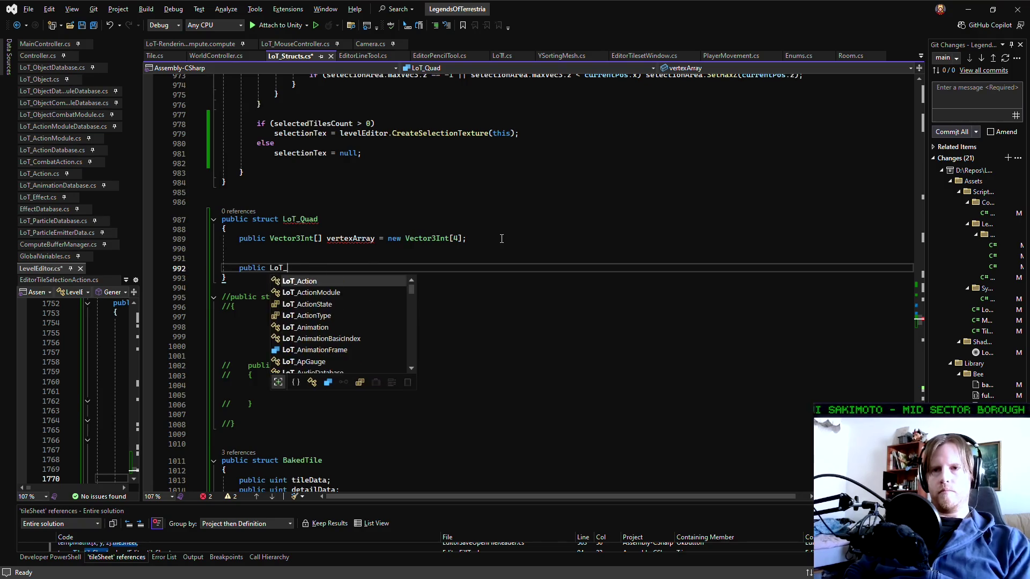
type("Qua")
key("Tab")
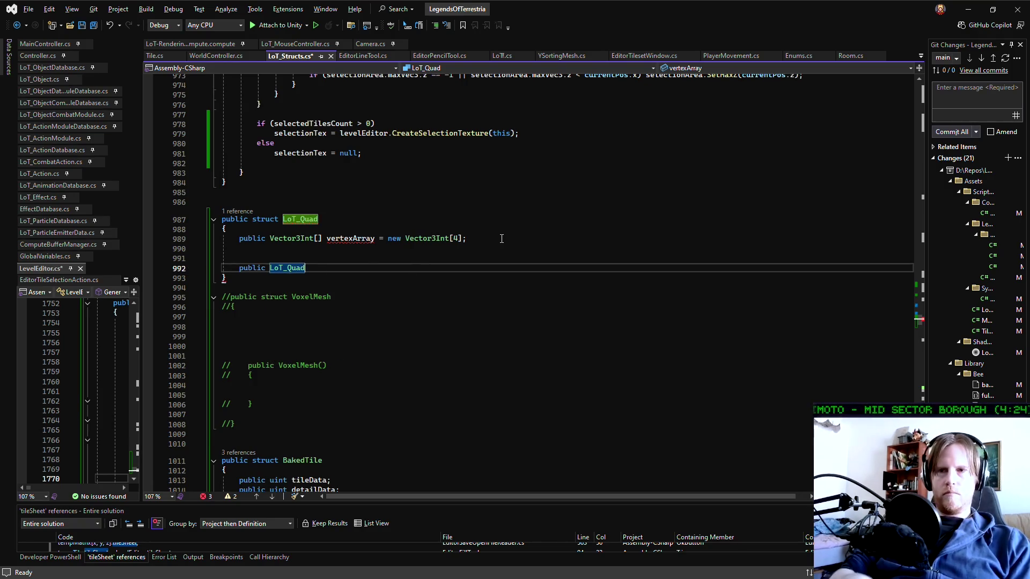
type("()")
key("Return")
type("{")
key("Return")
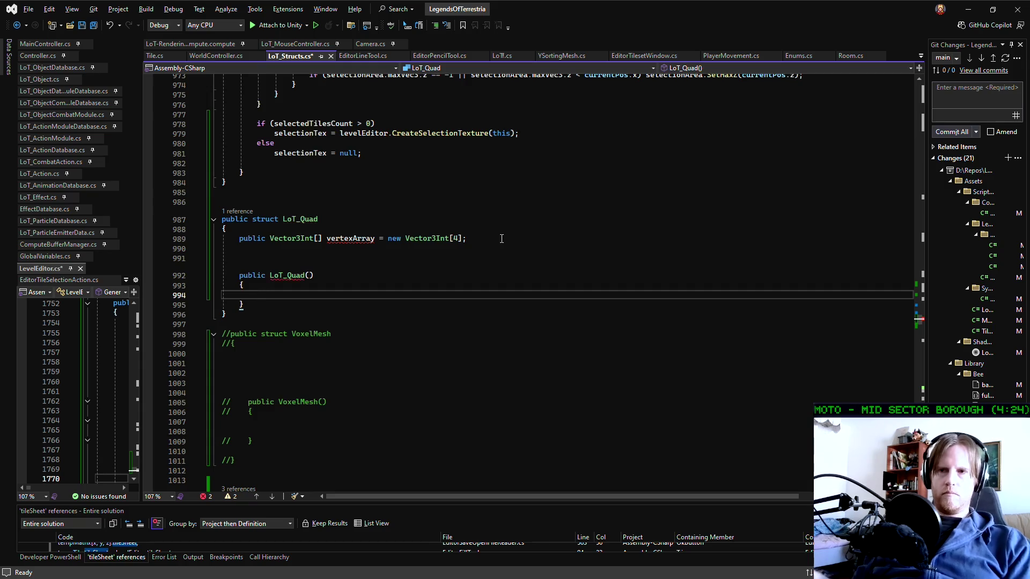
key("Up")
key("Up")
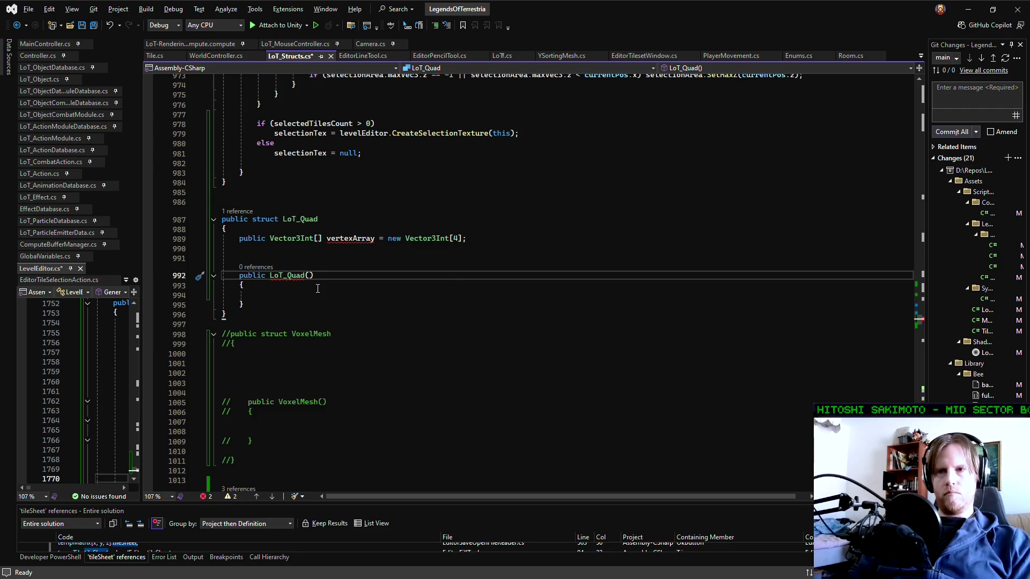
type("Vect")
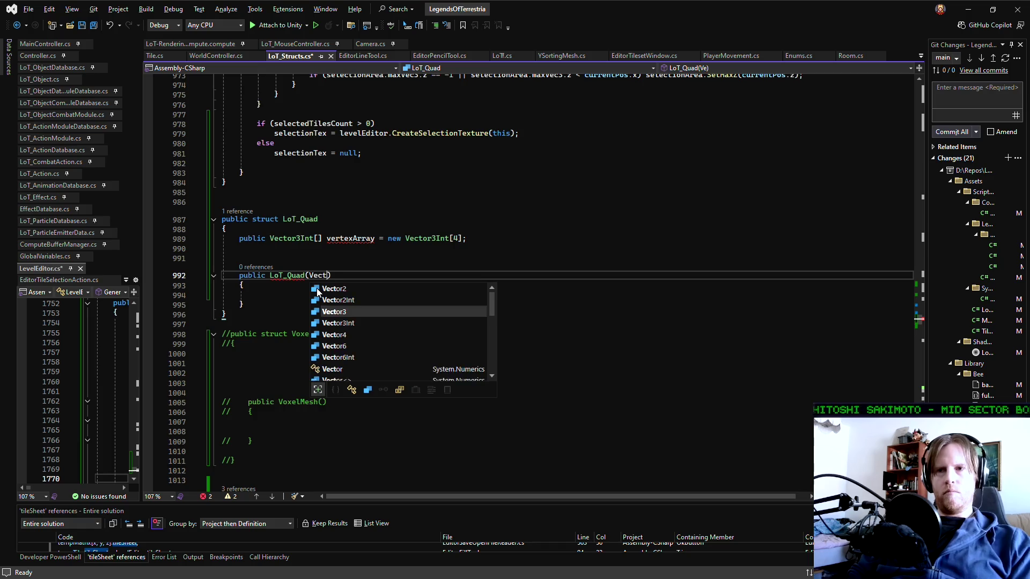
type("or3Int[] vertexArray,")
key("BackSpace")
left_click(318, 285)
key("Return")
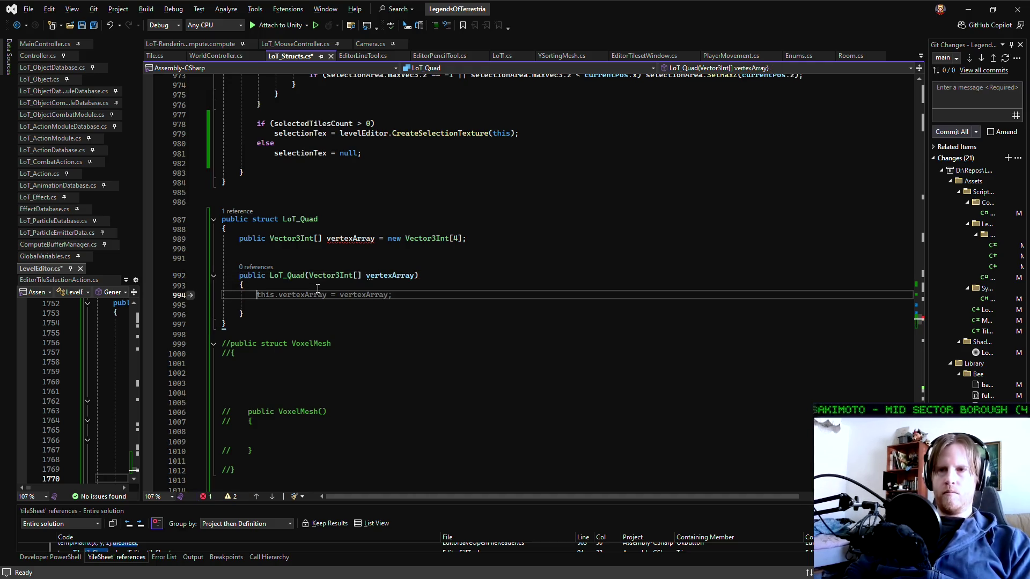
key("Tab")
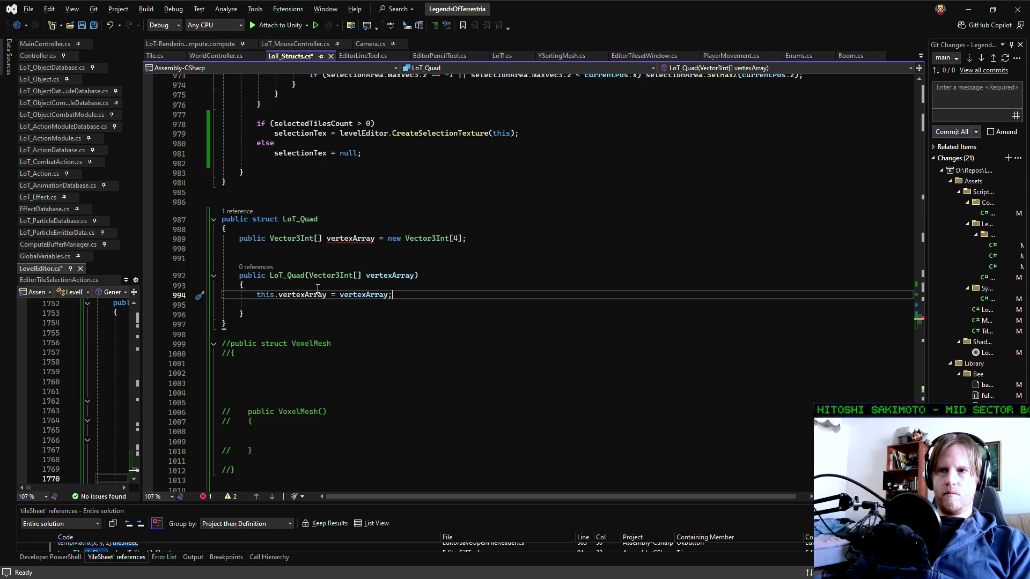
Delete the ' = new Vector3Int[4]' initializer from the vertexArray field
left_click(457, 239)
left_click_drag(463, 238, 385, 239)
key("BackSpace")
key("BackSpace")
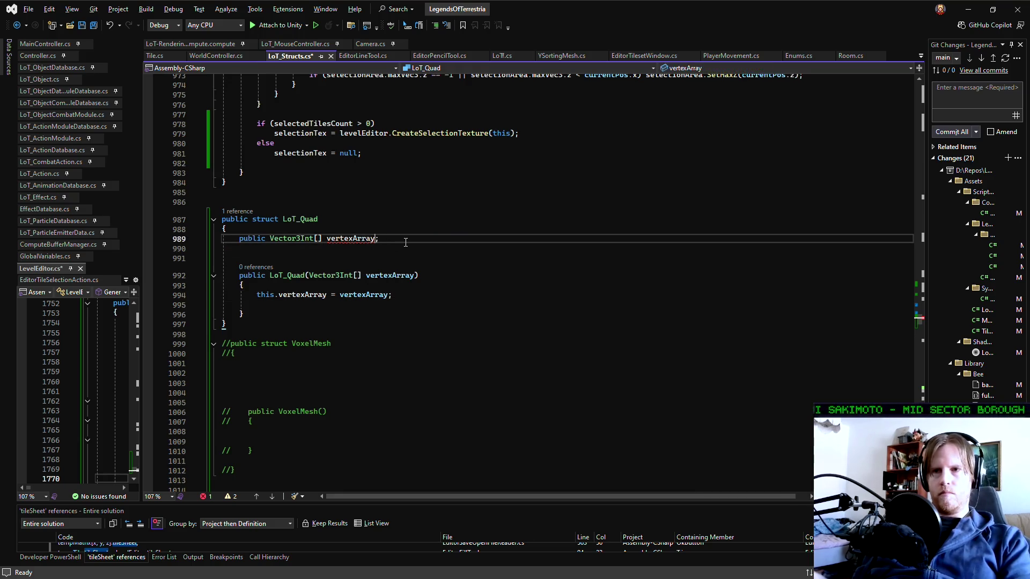
Try a size of 4 in the field and parameter array brackets, then undo it
left_click(519, 324)
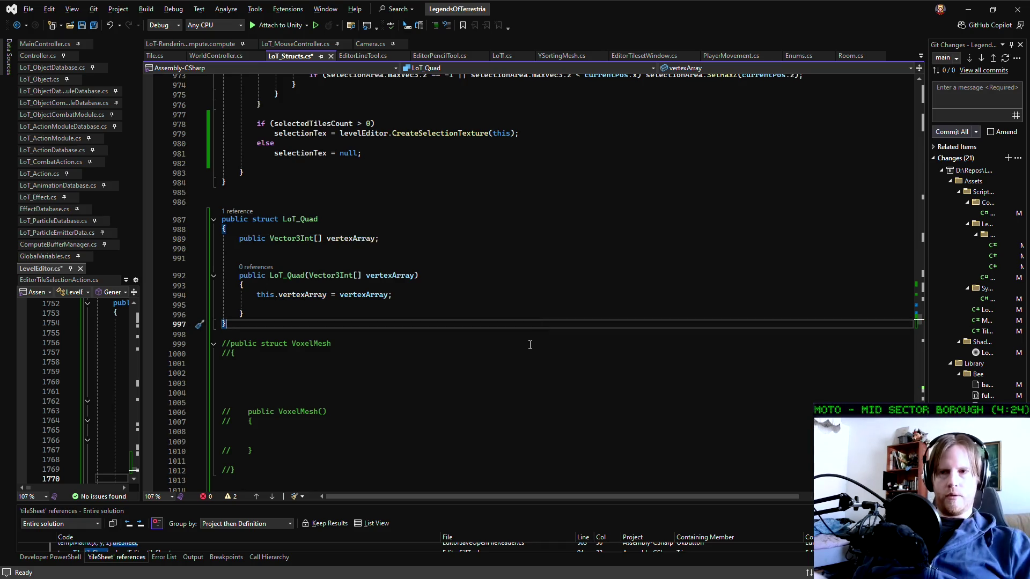
left_click(355, 275)
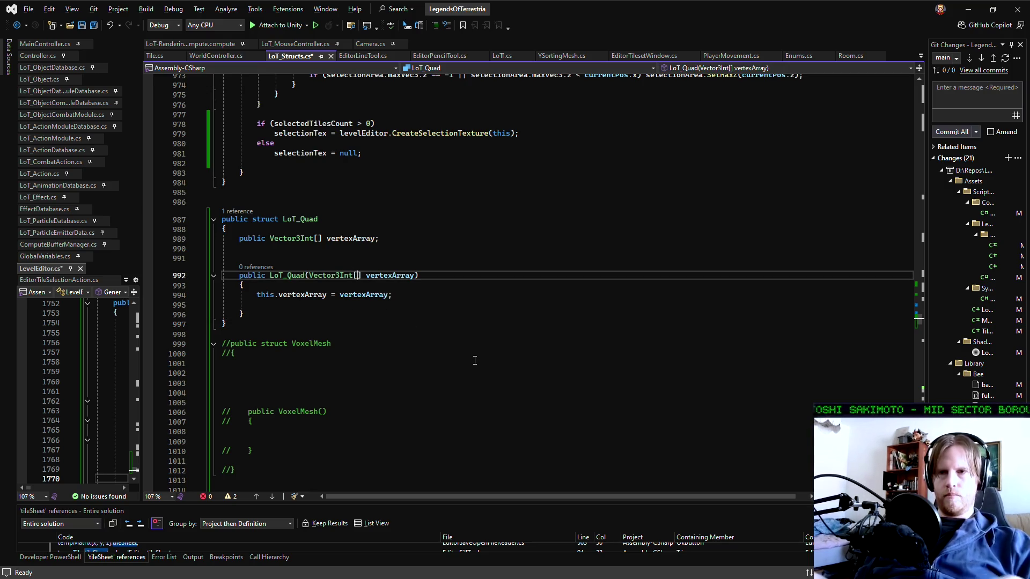
type("4")
key("Up")
key("Up")
key("Up")
type("4")
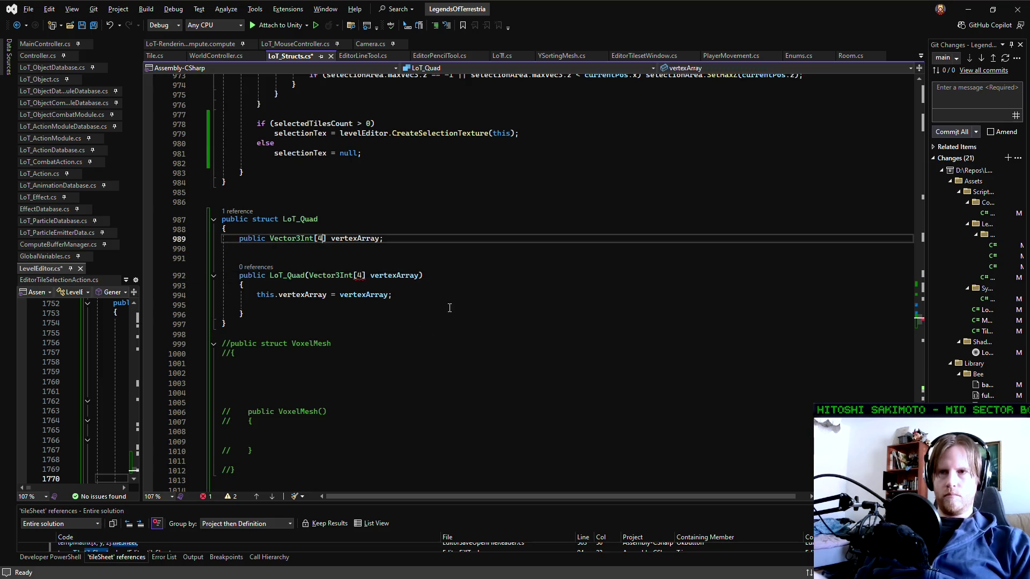
key("ctrl+z")
key("ctrl+z")
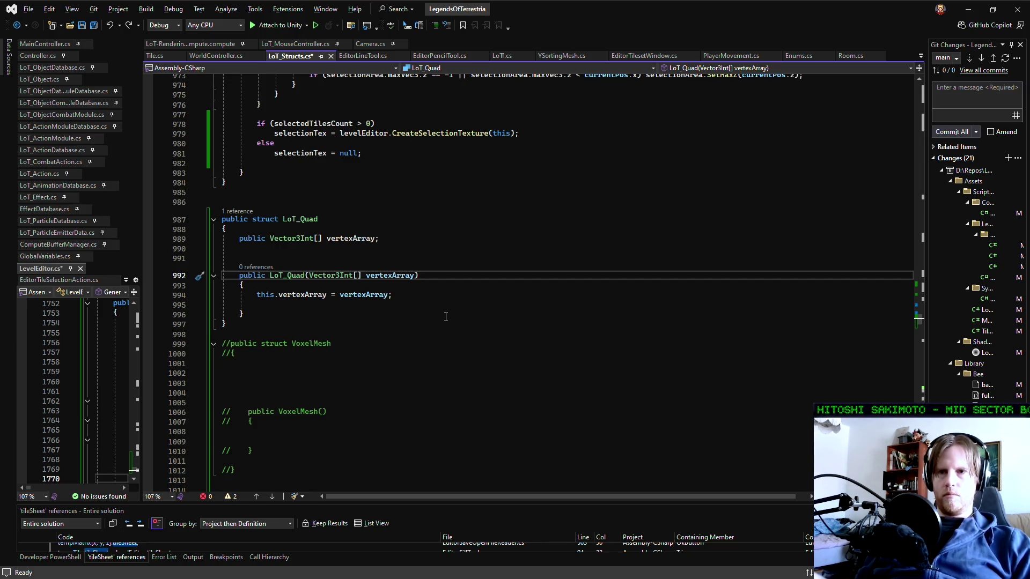
Remove the blank line inside the LoT_Quad constructor and save the file
left_click(438, 317)
key("Up")
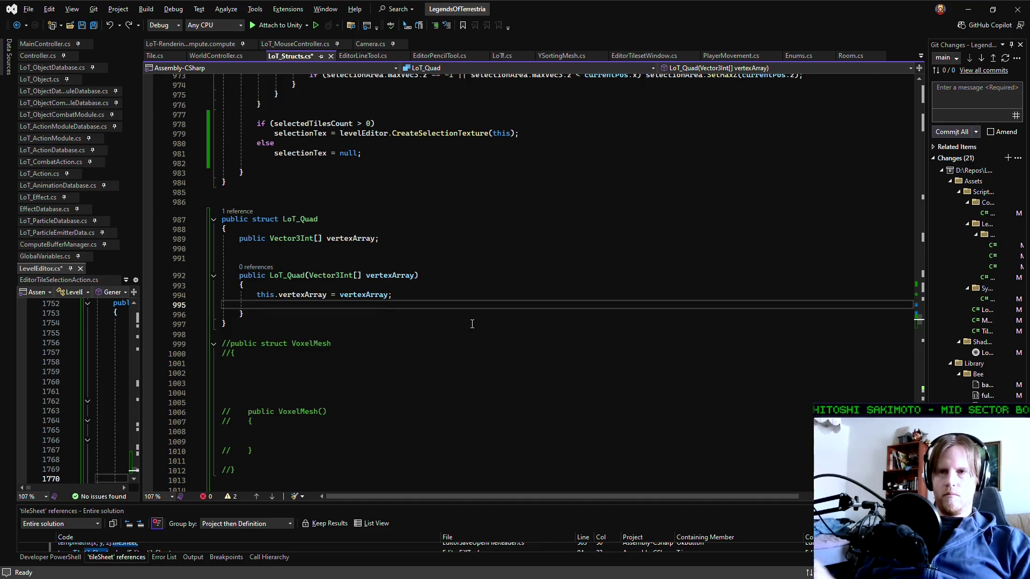
key("ctrl+x")
key("ctrl+s")
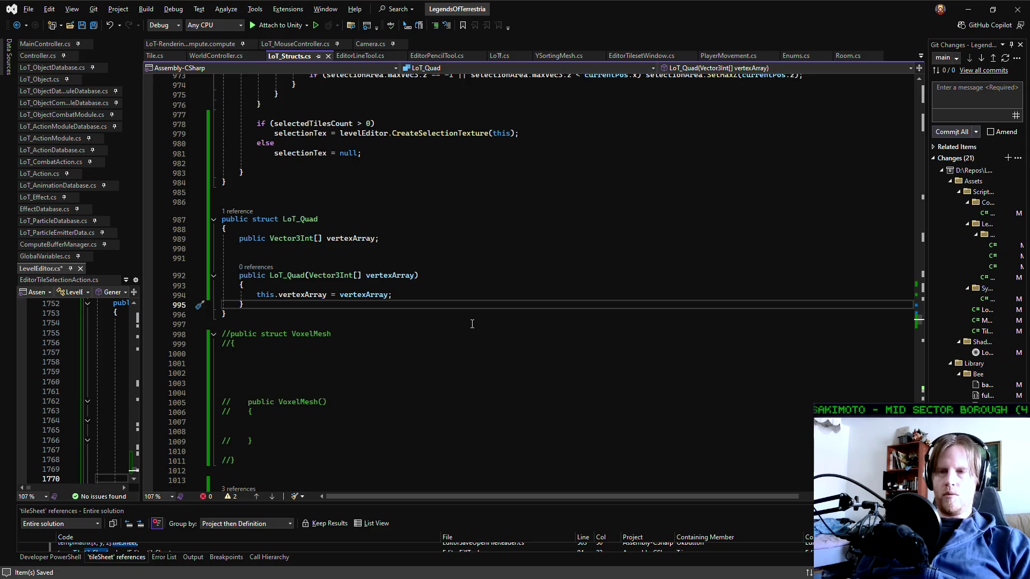
Change the vertexArray field and constructor parameter types from Vector3Int to int
double_click(291, 238)
type("int")
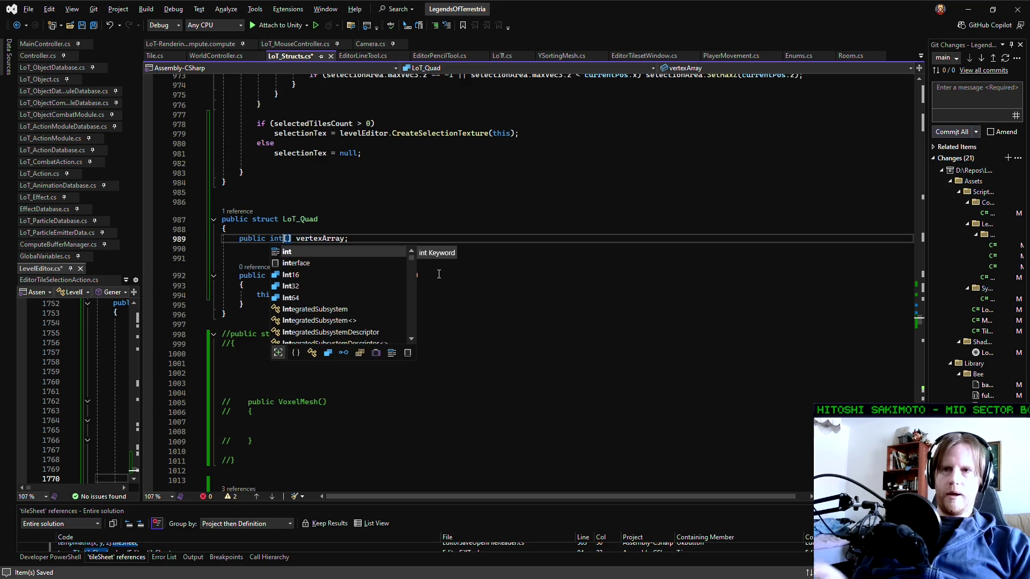
left_click(419, 239)
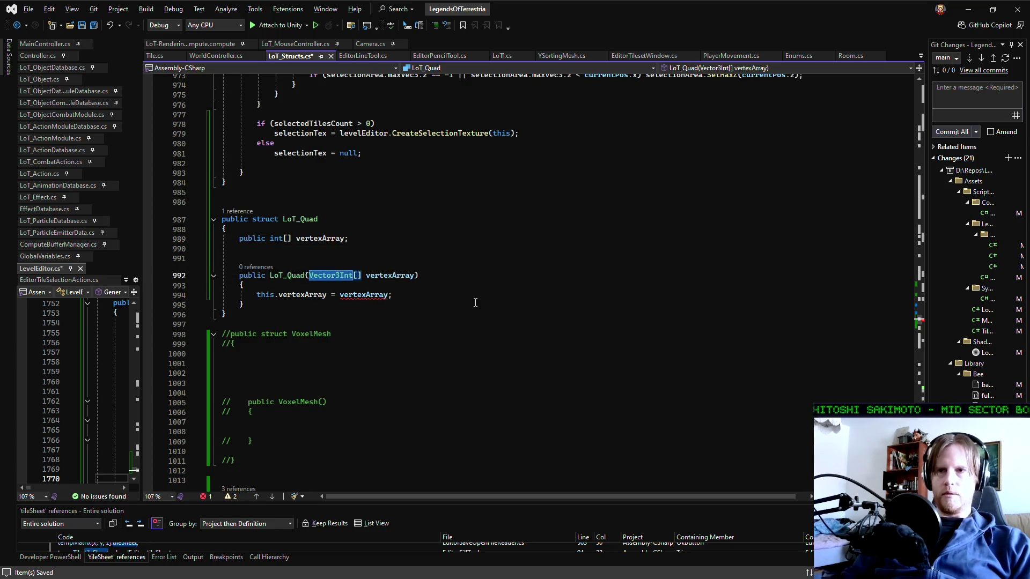
type("int")
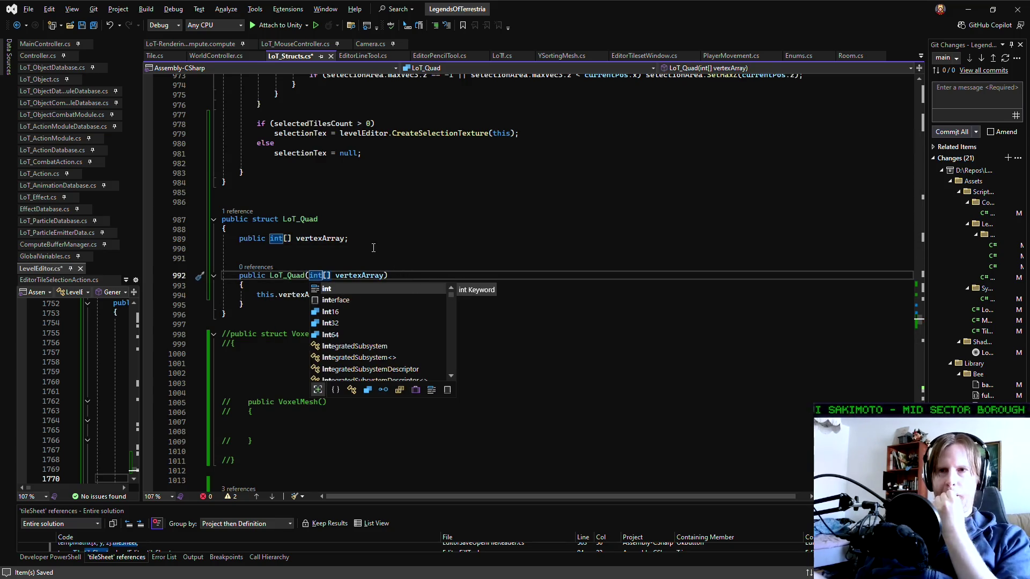
left_click(365, 238)
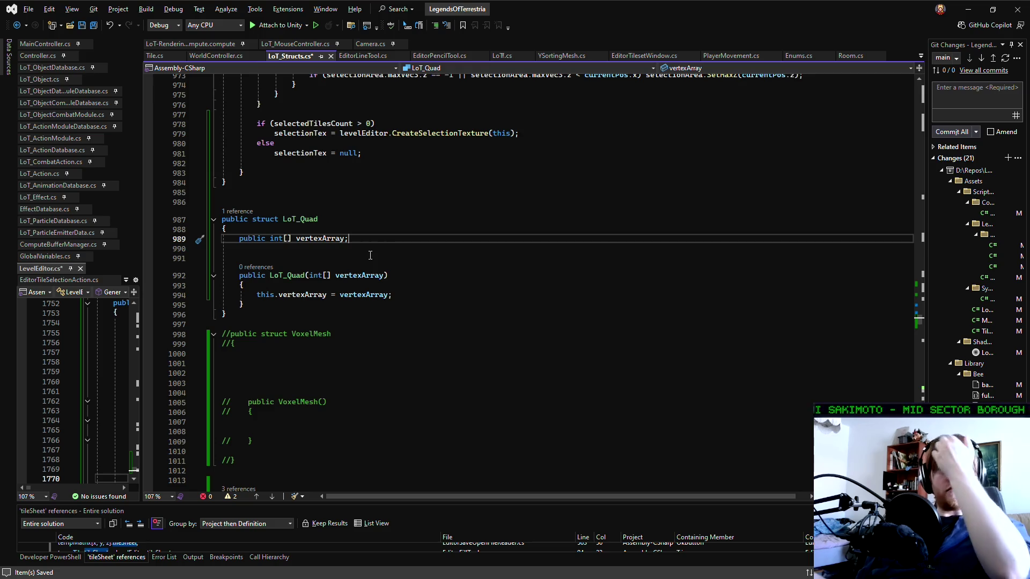
left_click(398, 276)
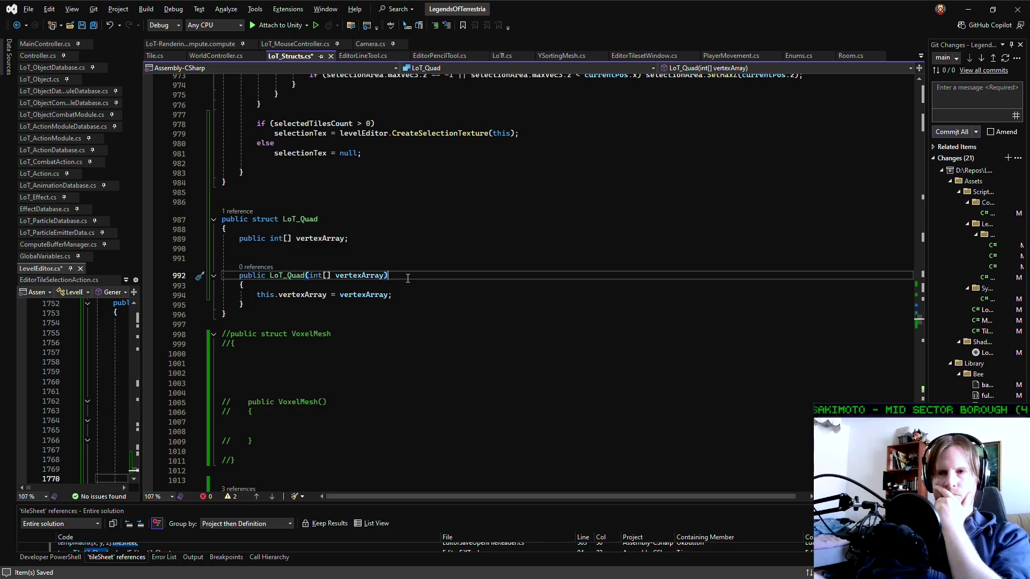
key("Down")
key("Down")
key("End")
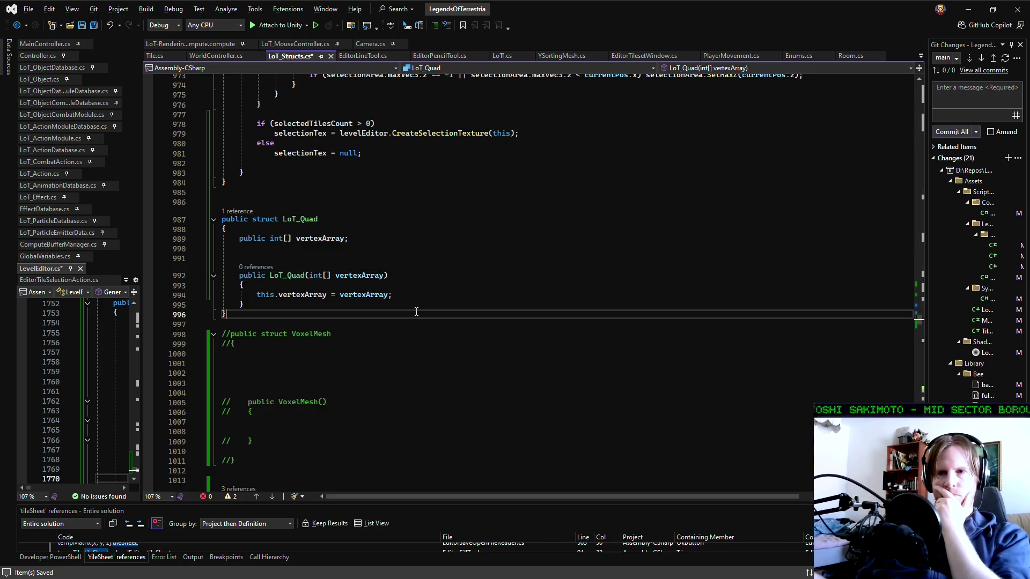
key("Up")
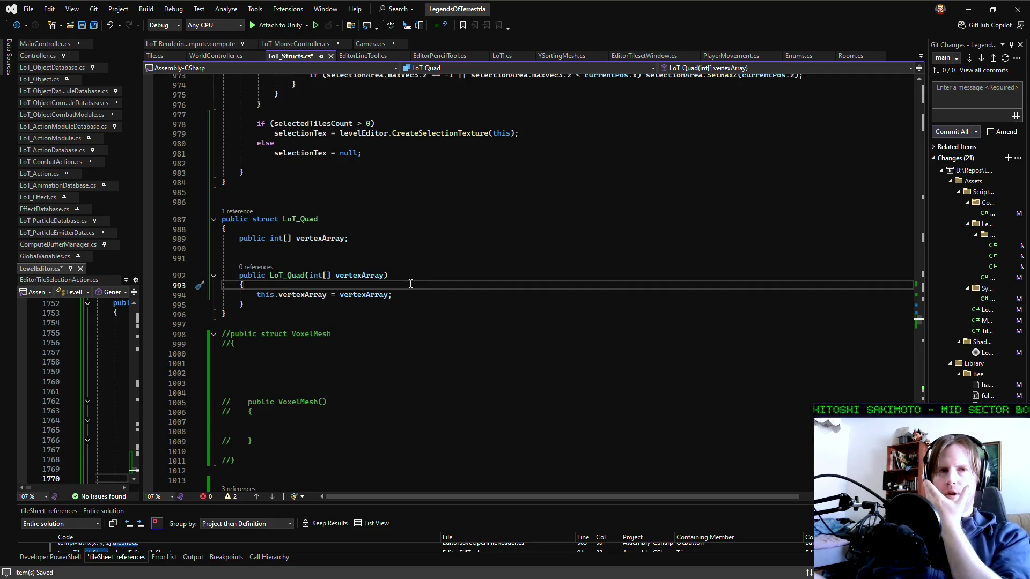
left_click(370, 250)
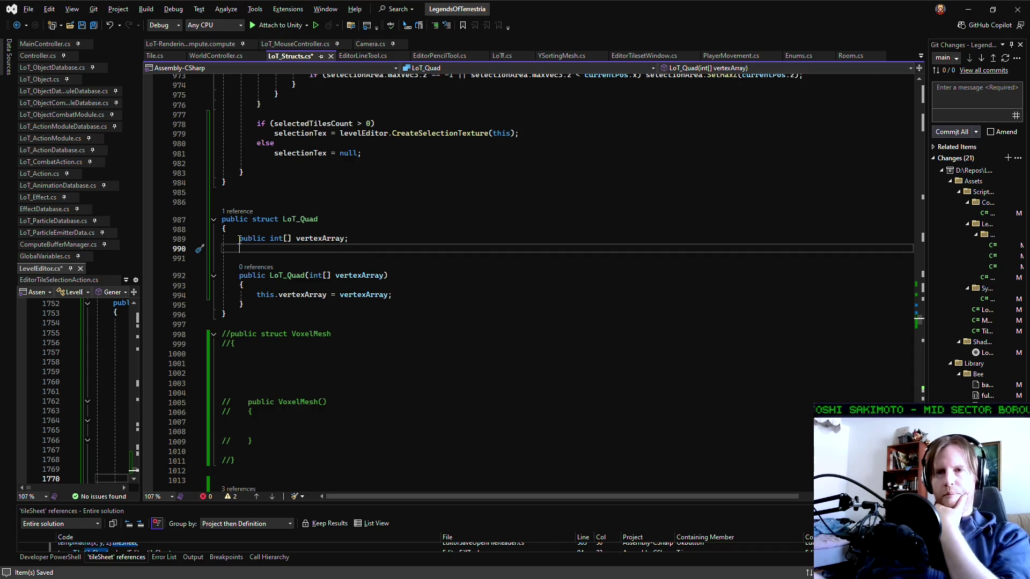
key("Down")
key("Up")
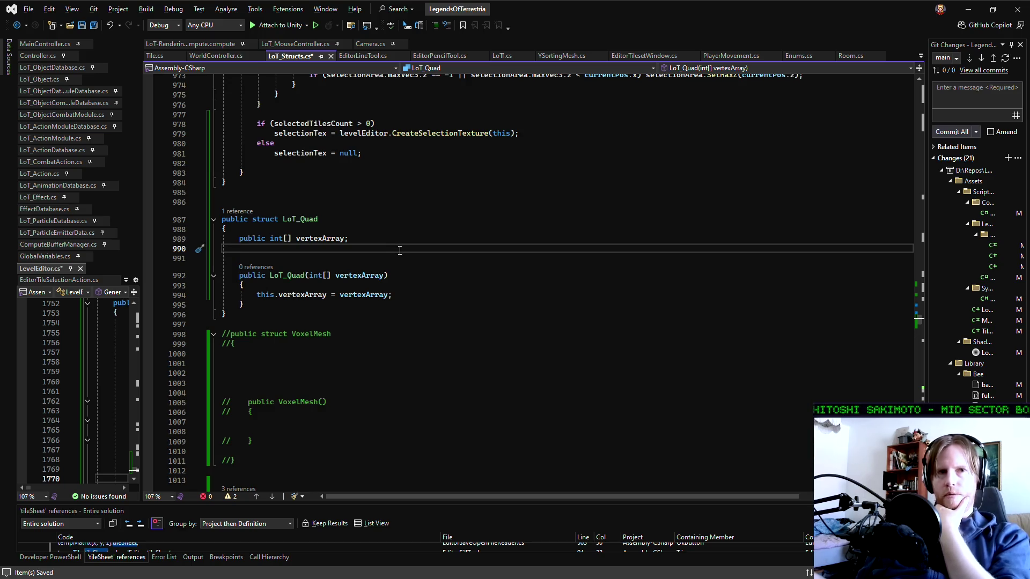
key("Down")
key("Up")
key("Up")
key("Down")
key("Down")
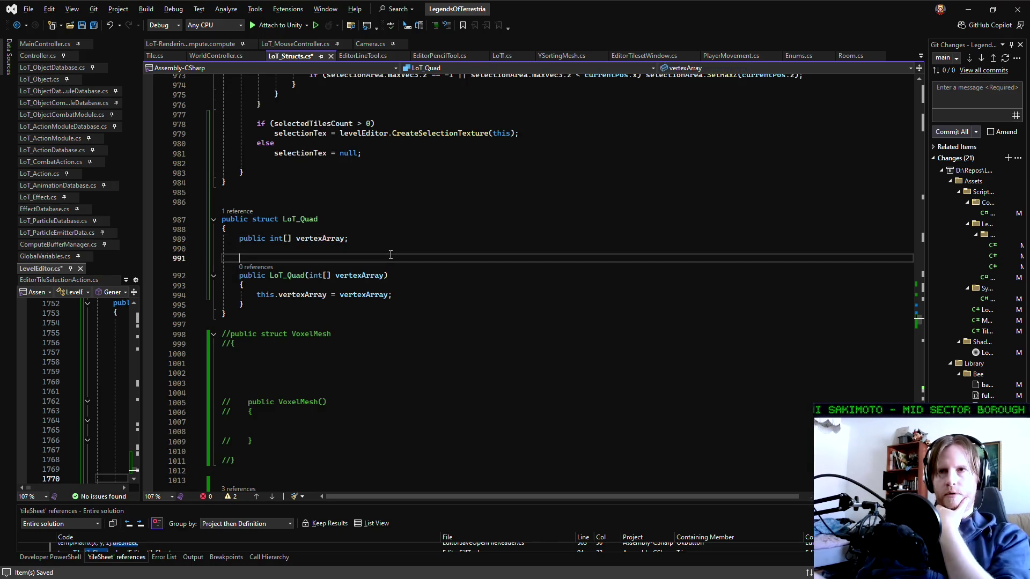
key("Up")
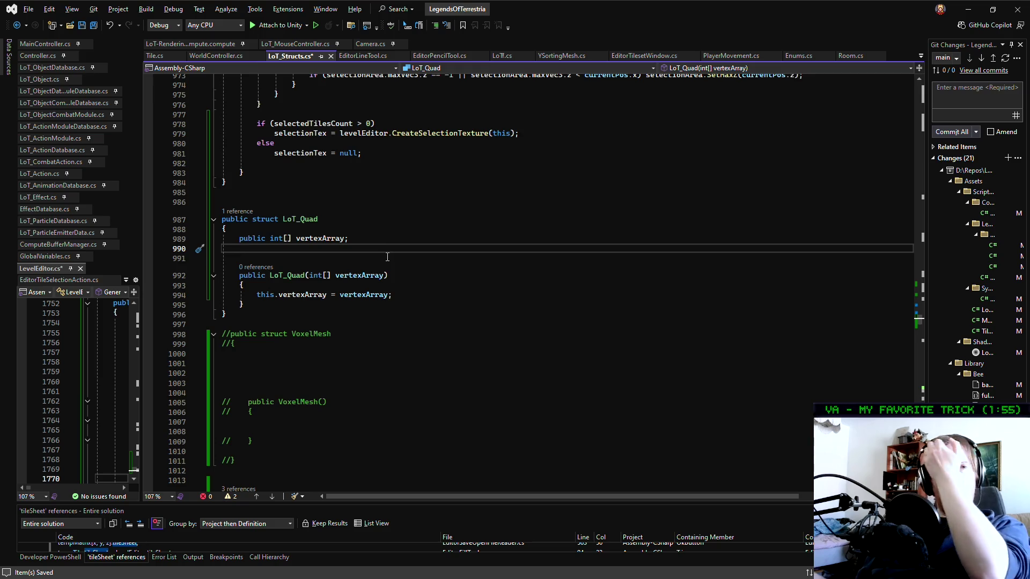
left_click(363, 238)
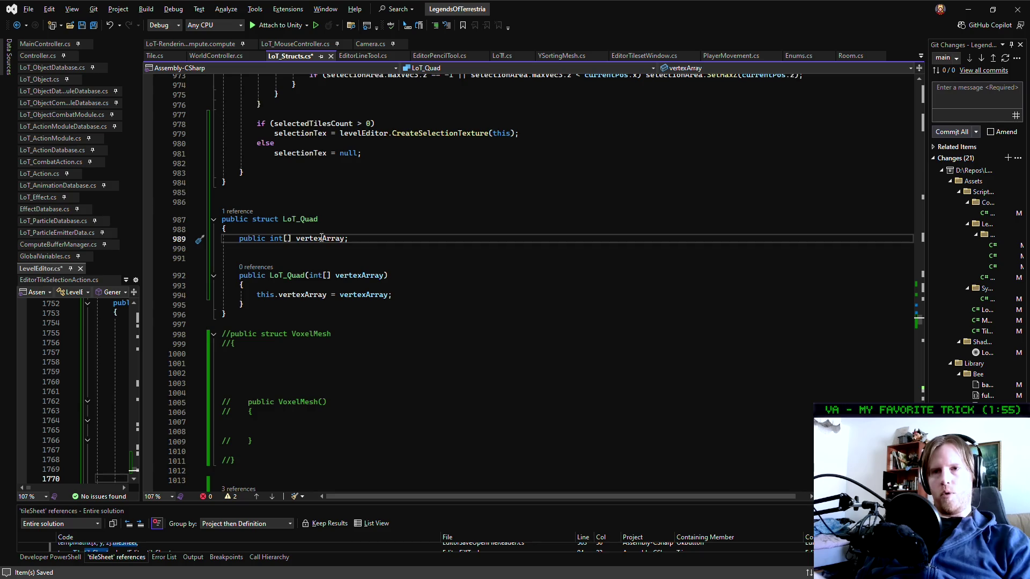
Retype the vertexArray field as Vector6Int quadBounds
left_click_drag(292, 238, 269, 238)
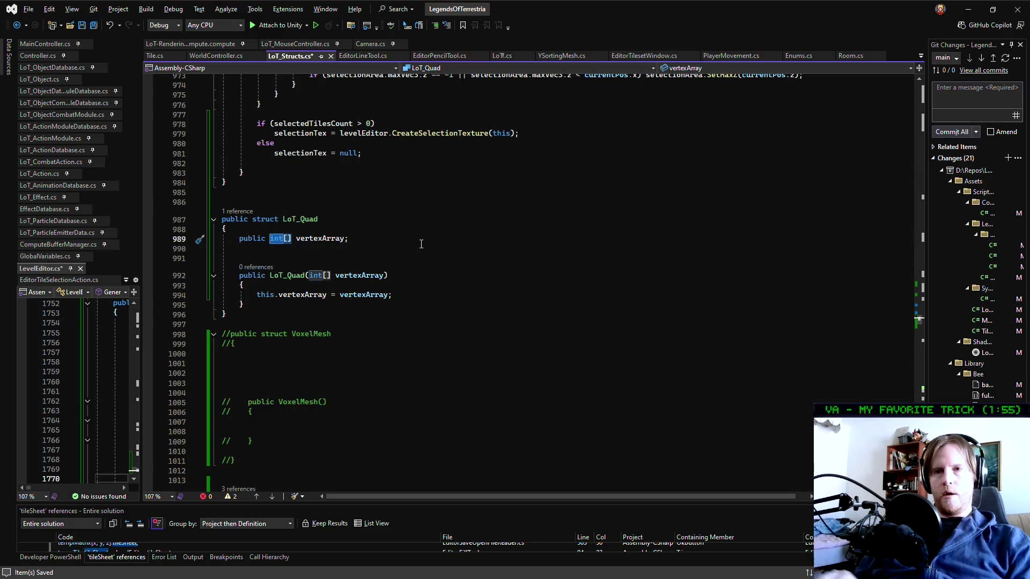
type("Ve")
type("ctor")
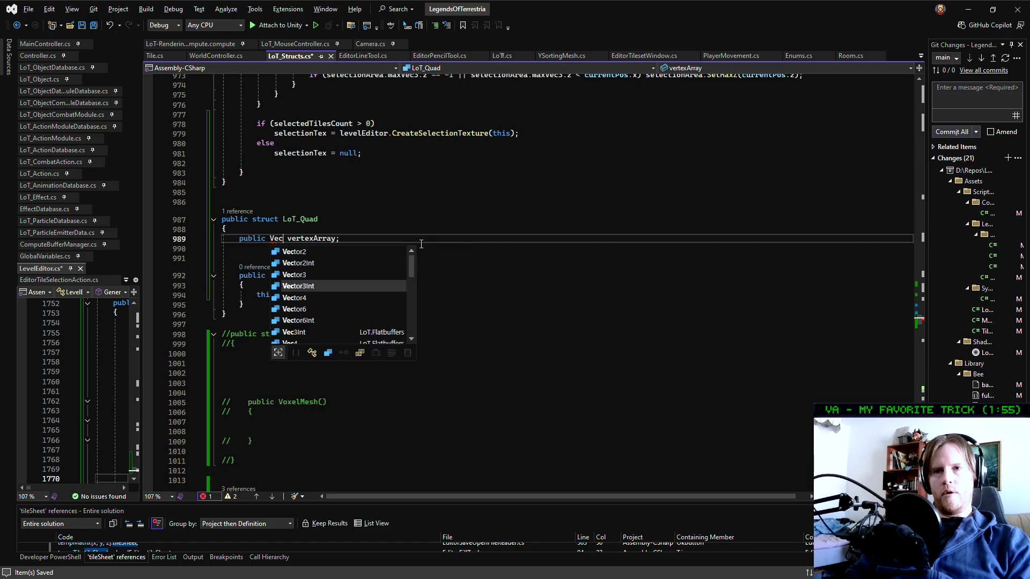
type("6Int")
key("ctrl+Right")
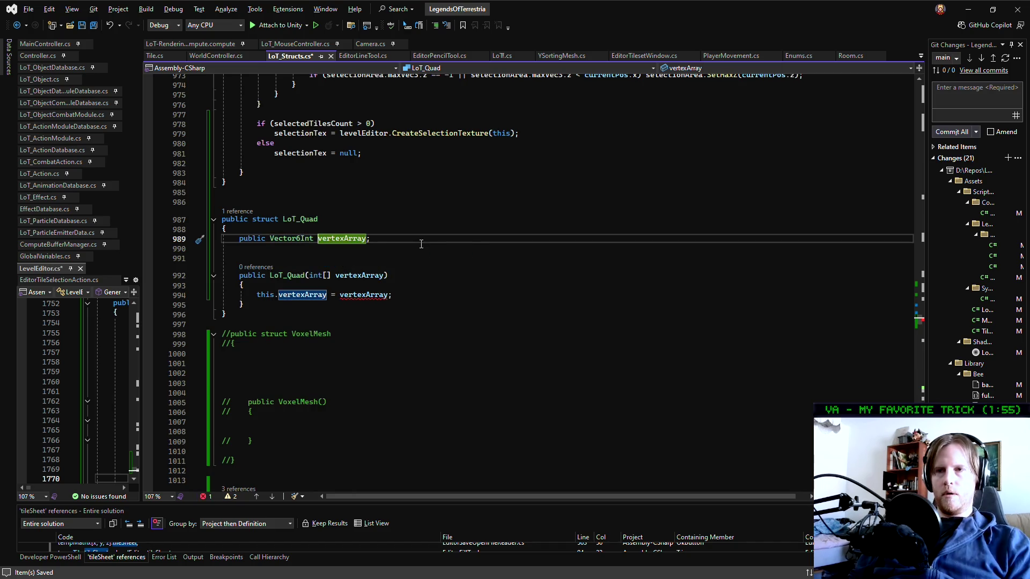
key("Delete")
key("Delete")
key("Delete")
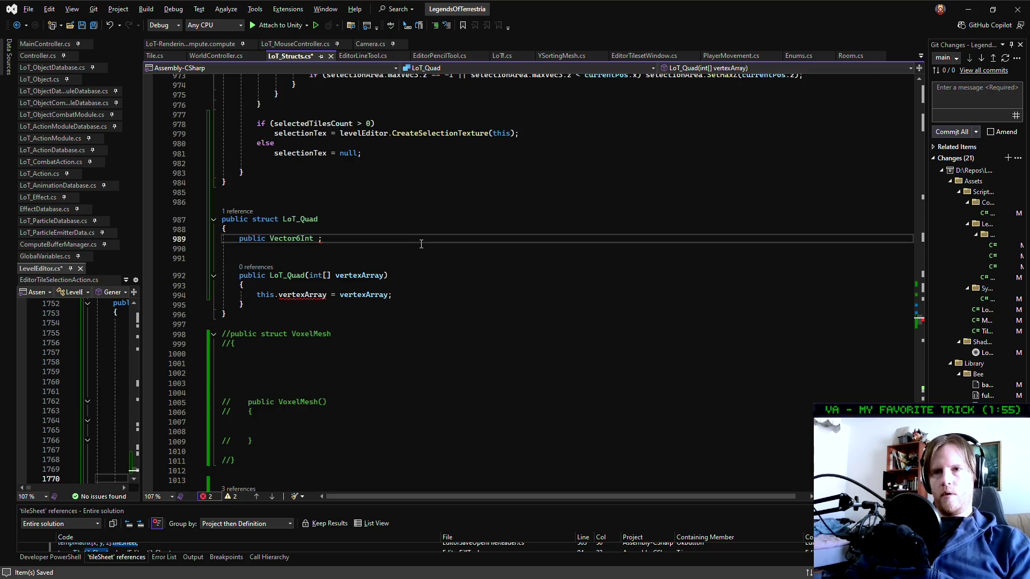
key("ctrl+space")
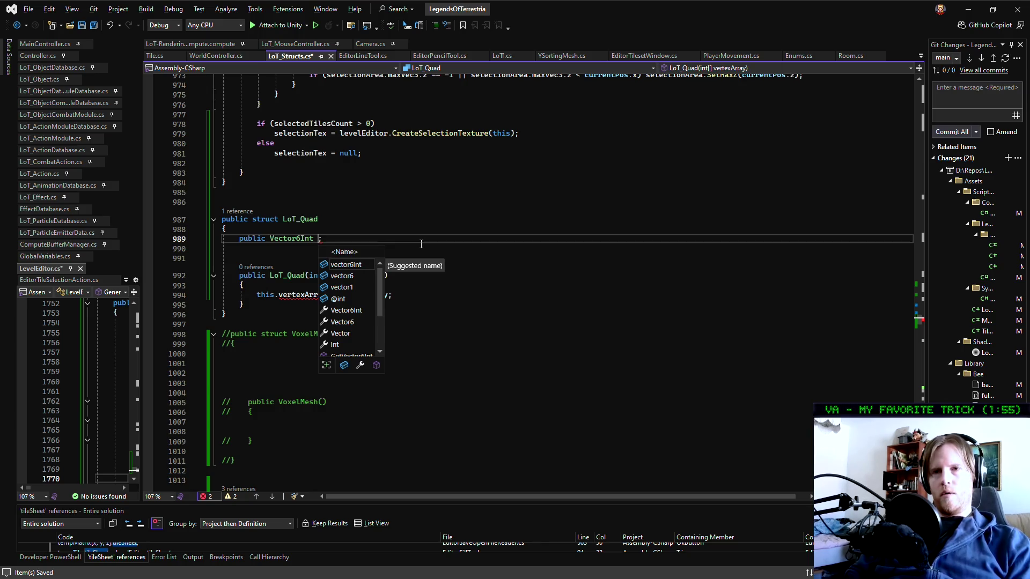
type("quadBou")
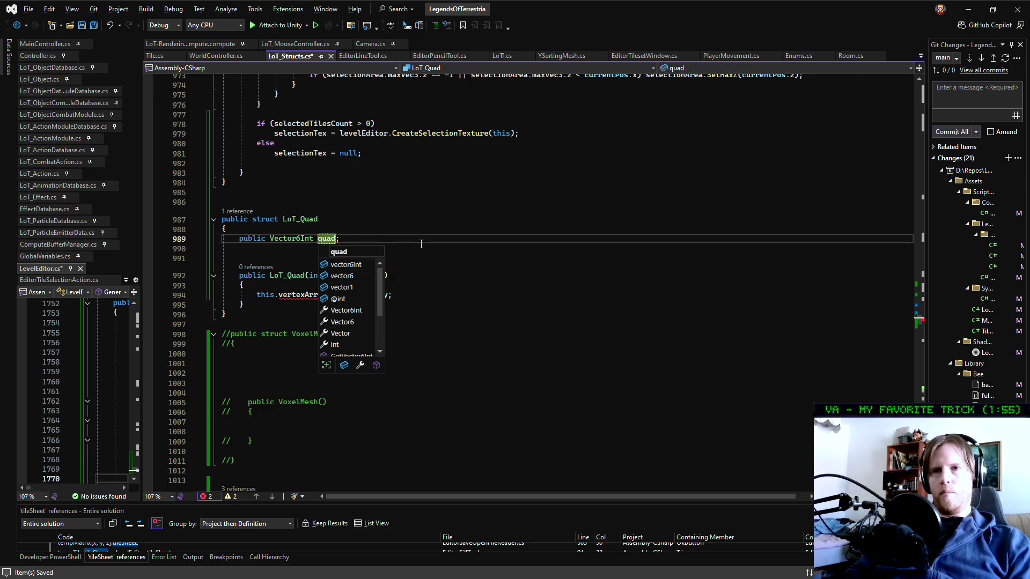
type("nds")
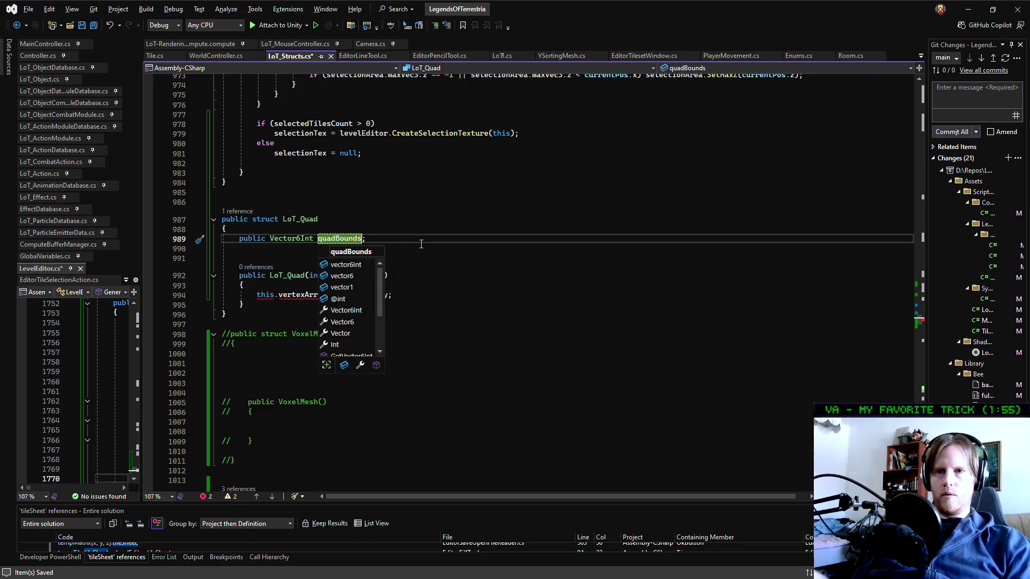
key("Escape")
Change the constructor parameter to Vector6Int quadBounds
double_click(315, 276)
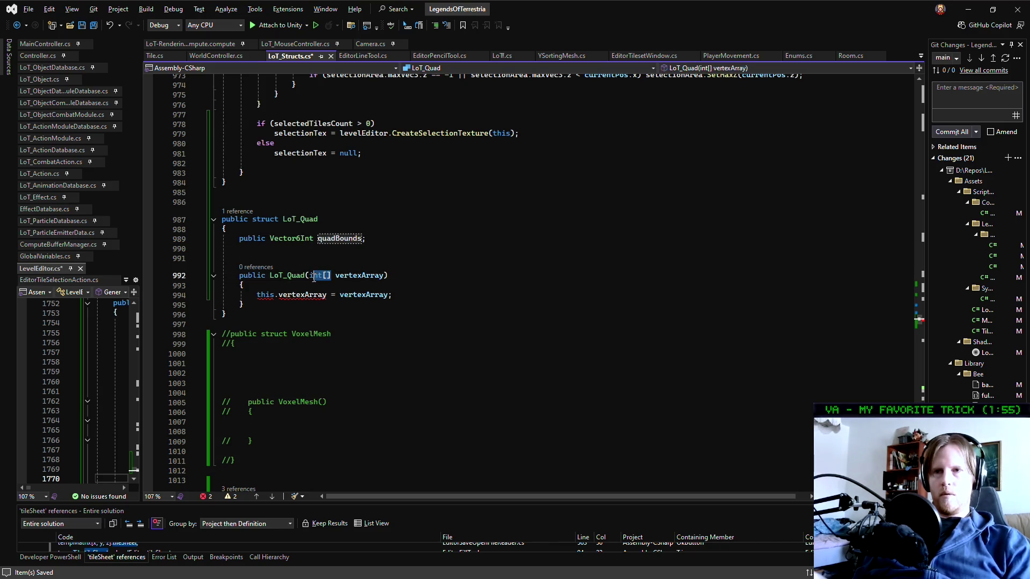
key("BackSpace")
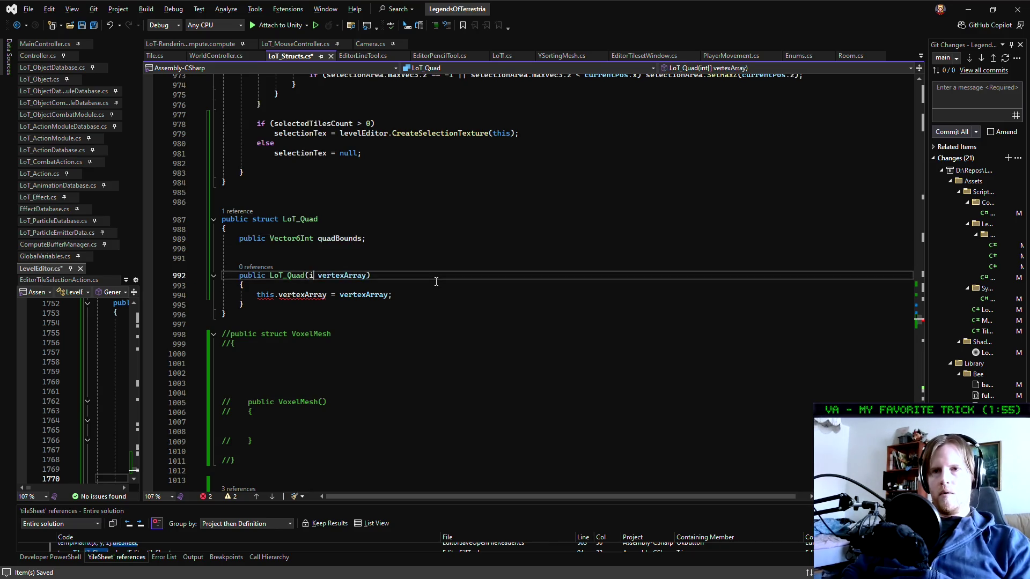
type("Vector6int")
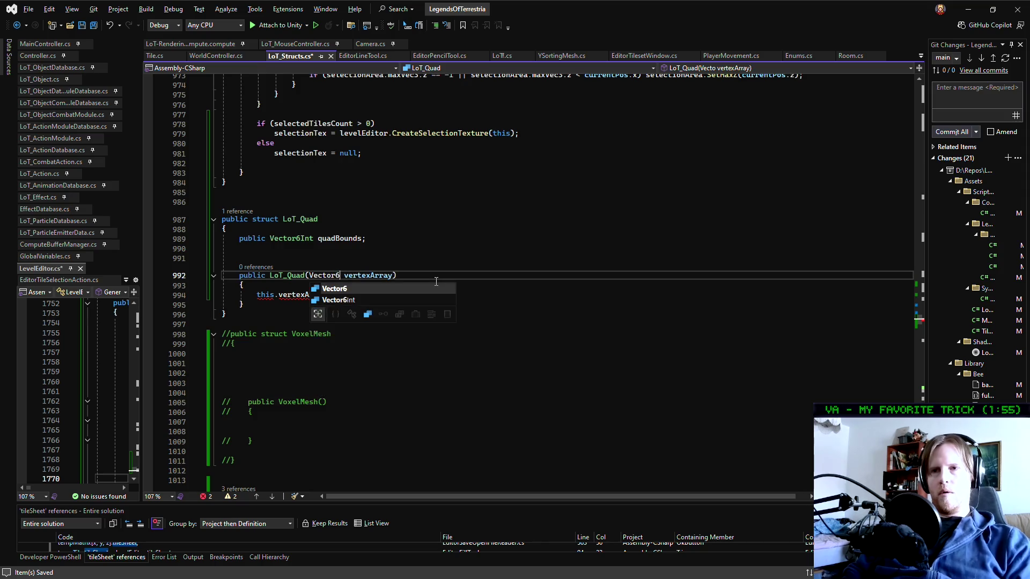
key("Tab")
key("ctrl+shift+Right")
key("Delete")
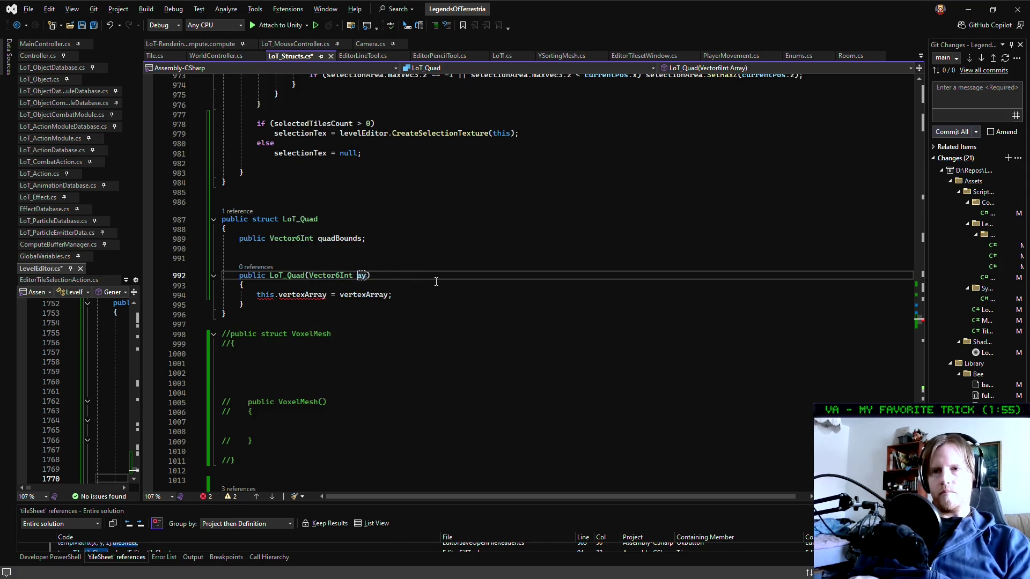
type("quadBounds")
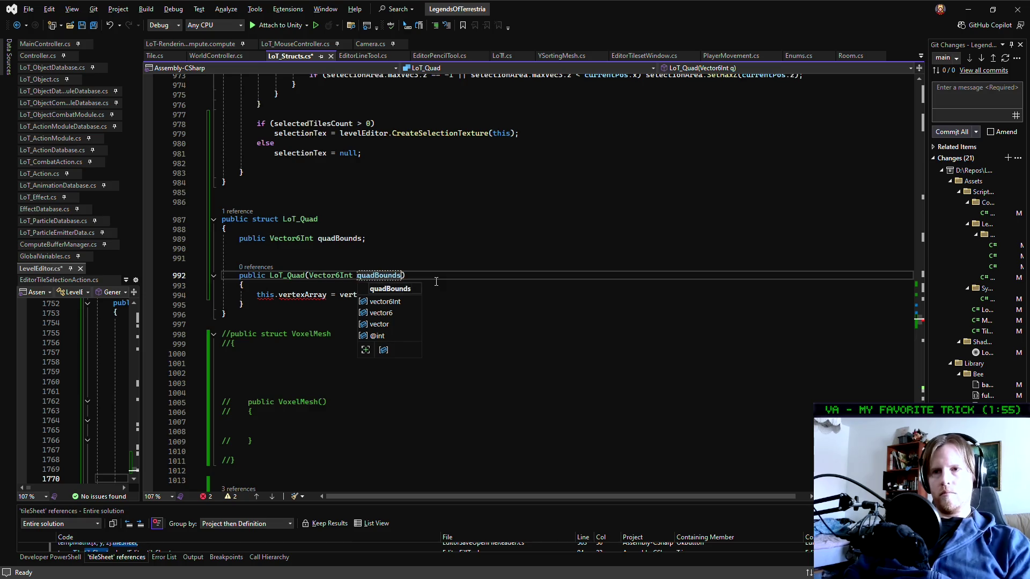
key("Escape")
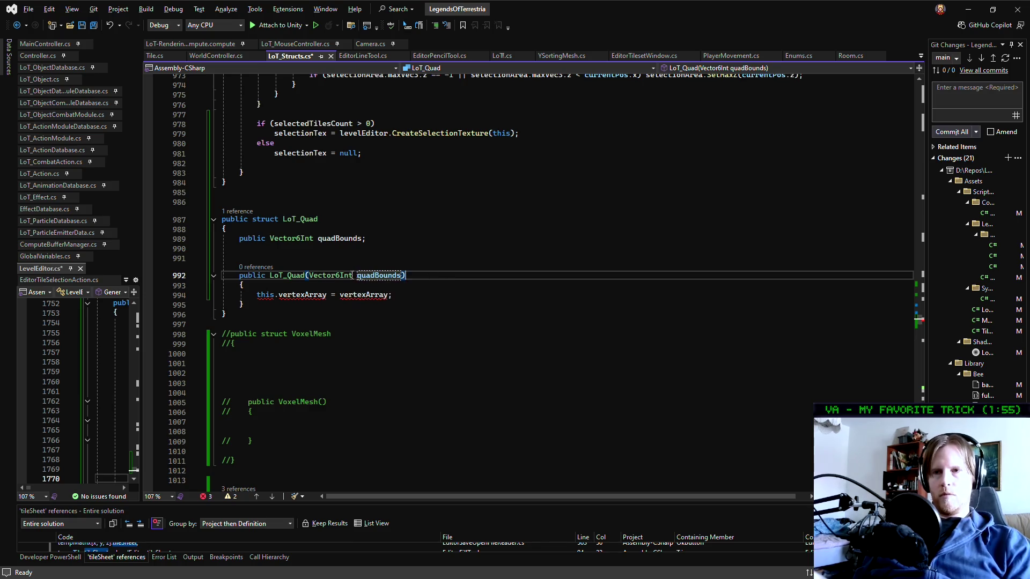
Assign this.quadBounds = quadBounds in the constructor and save the file
double_click(365, 294)
type("quadBounds")
left_click(298, 296)
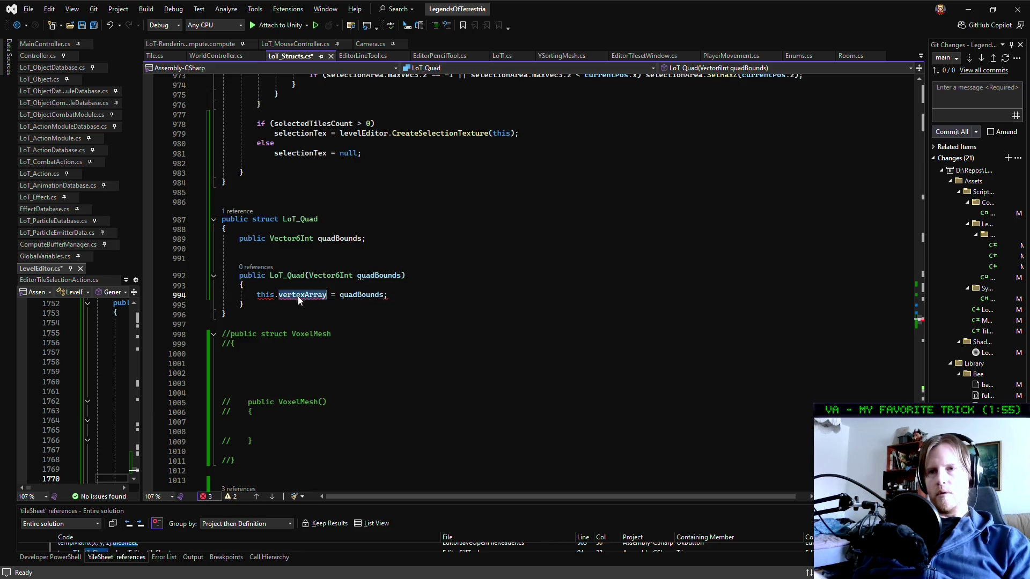
type("quadBounds")
key("ctrl+s")
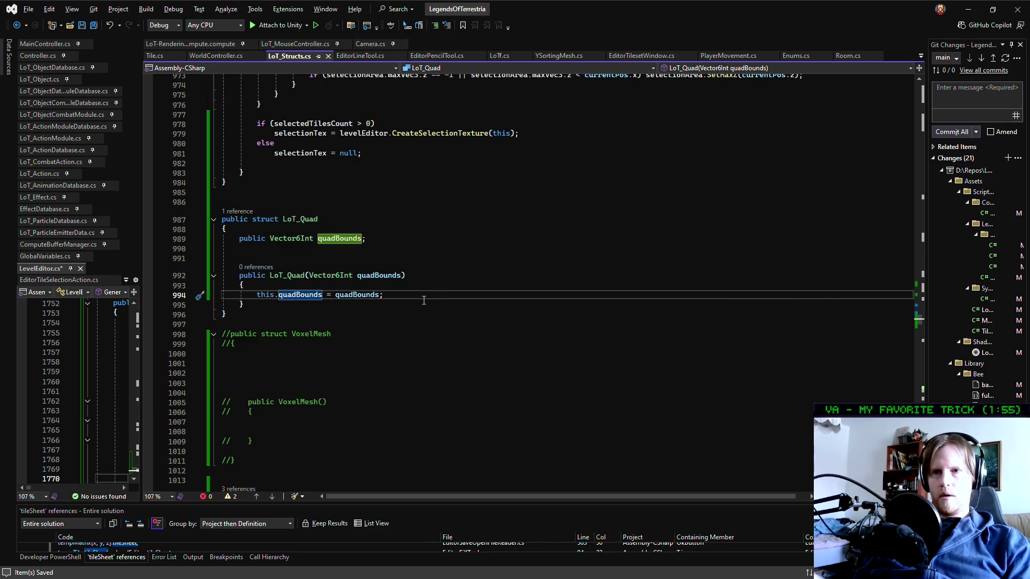
left_click(423, 294)
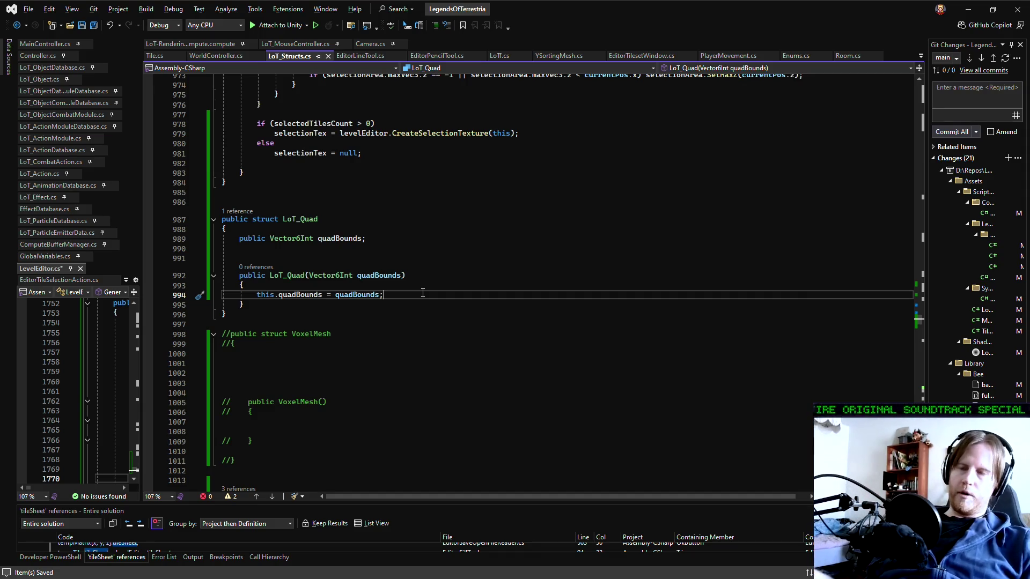
key("Up")
key("Up")
key("Down")
key("Down")
key("Down")
key("Up")
key("Up")
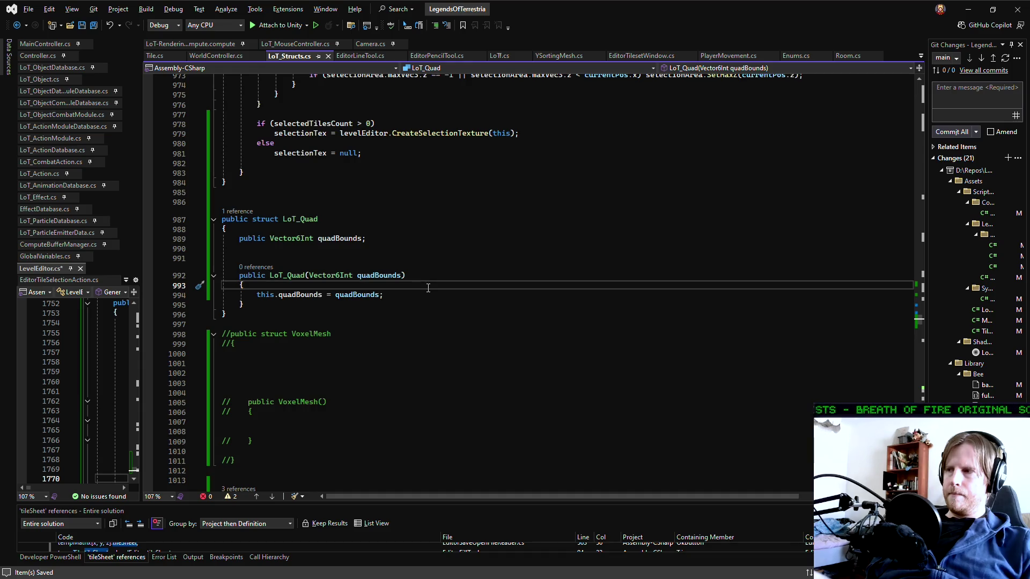
key("Down")
key("Down")
key("Down")
key("Up")
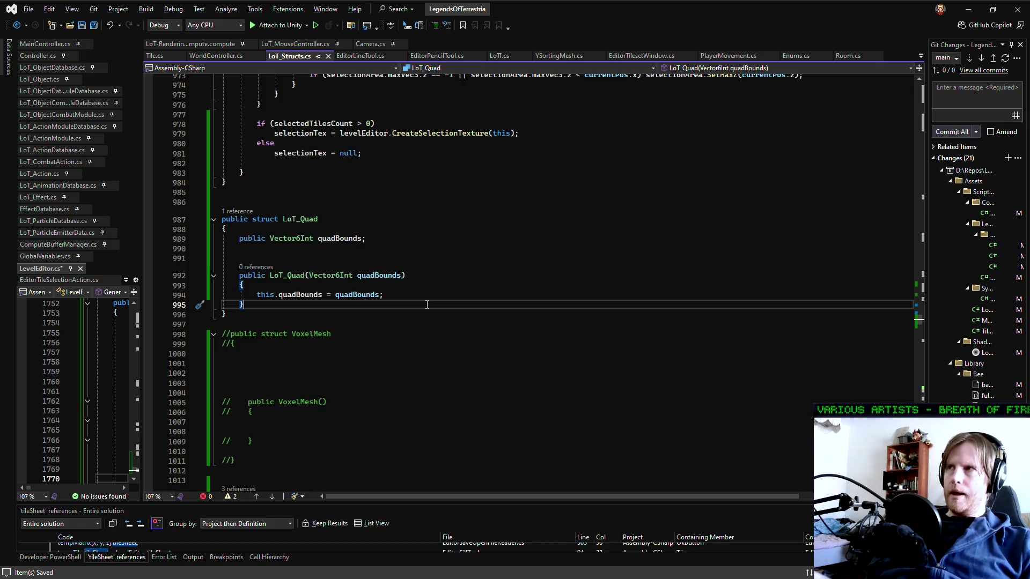
left_click(426, 295)
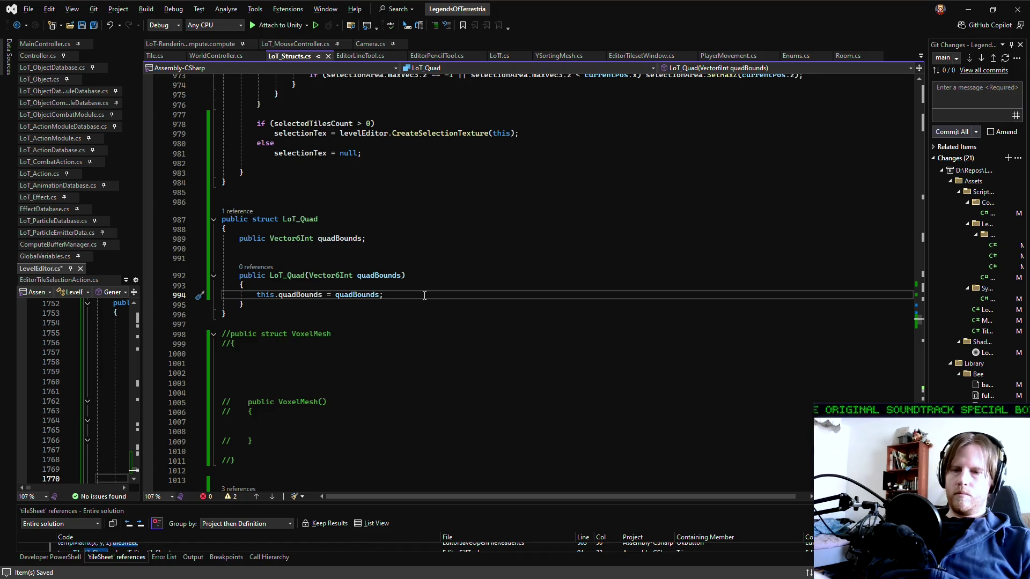
left_click(420, 301)
key("Up")
left_click(420, 301)
left_click(420, 296)
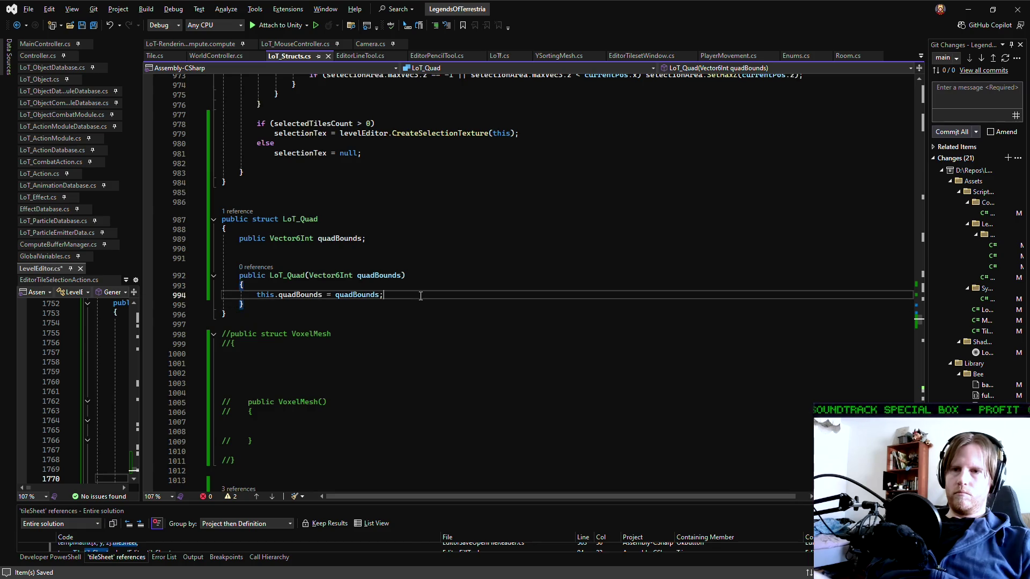
left_click(420, 287)
left_click(419, 276)
left_click(419, 285)
left_click(419, 293)
left_click(420, 287)
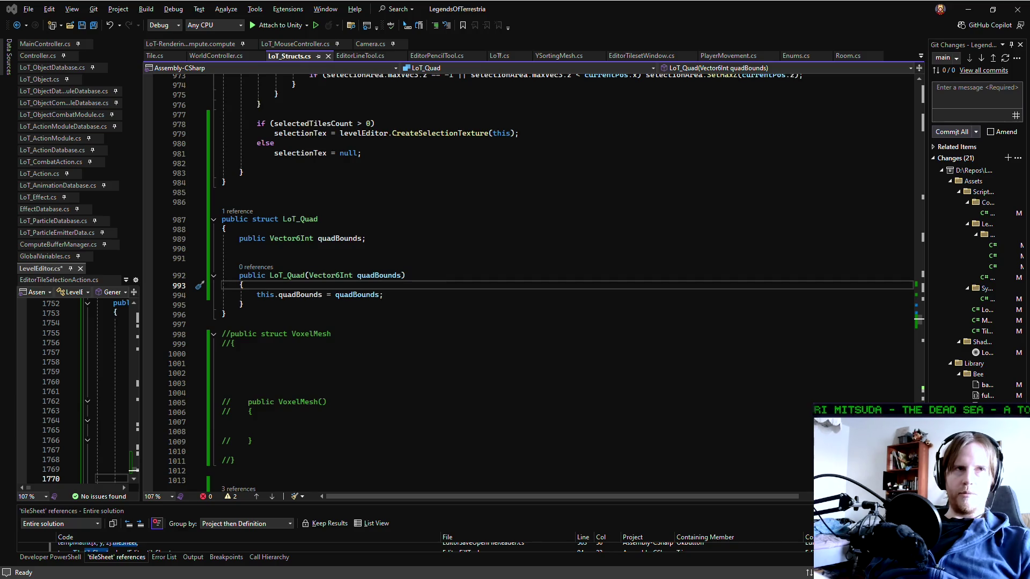
left_click(367, 294)
Check the lines around the LoT_Quad constructor and save LoT_Structs.cs
key("Down")
left_click(380, 316)
left_click(359, 305)
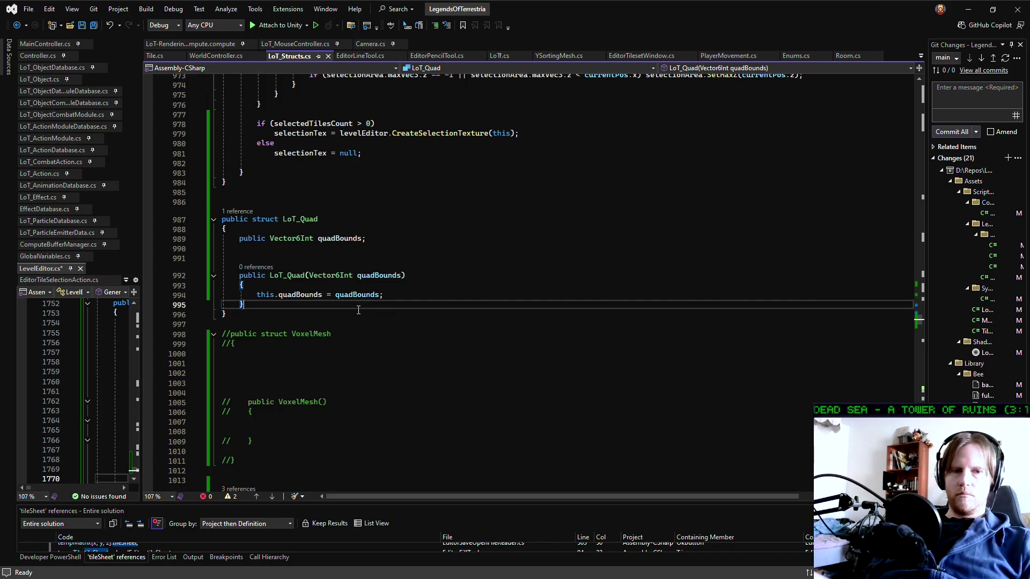
key("Up")
key("Up")
key("Up")
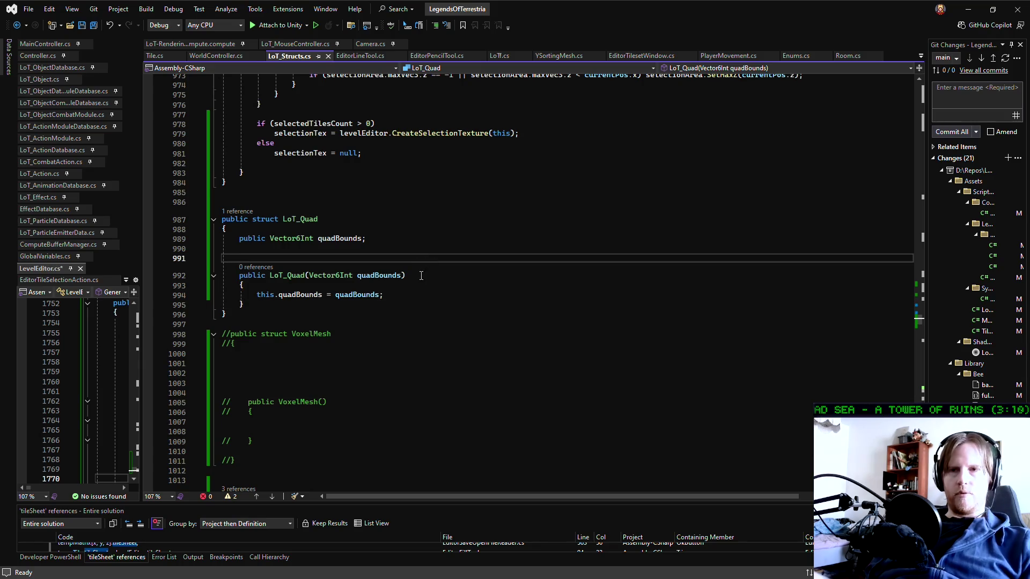
left_click(379, 249)
key("ctrl+s")
Review the LoT_Quad struct, then widen the LevelEditor.cs pane to review its nested loops
scroll(379, 252, "up", 2)
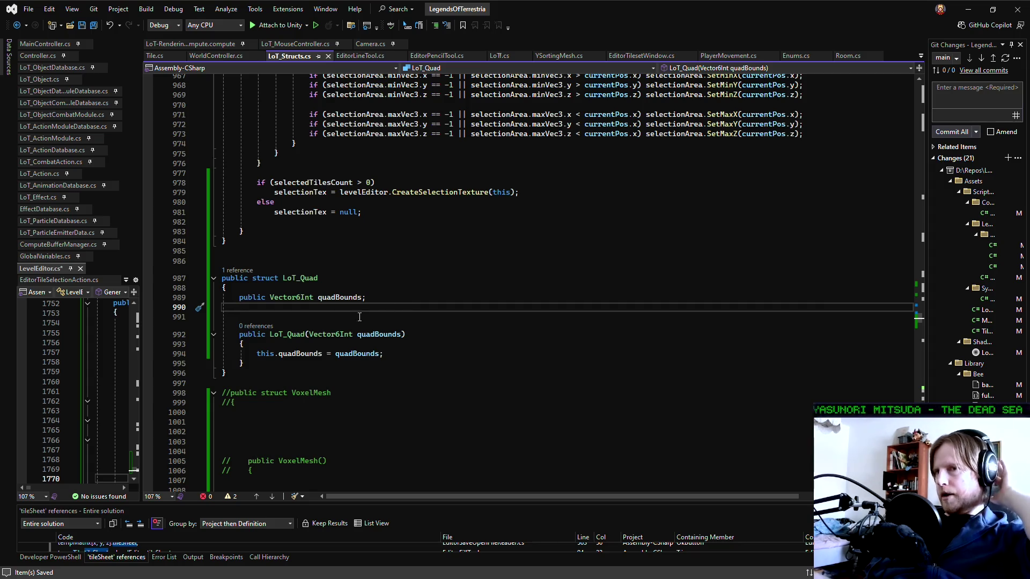
left_click_drag(244, 375, 227, 246)
left_click(449, 358)
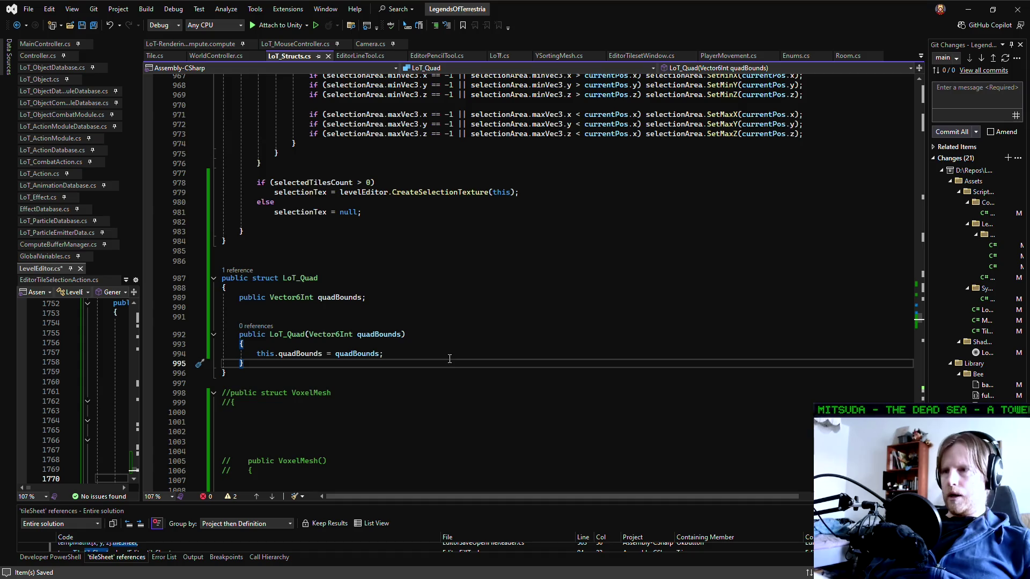
left_click(338, 307)
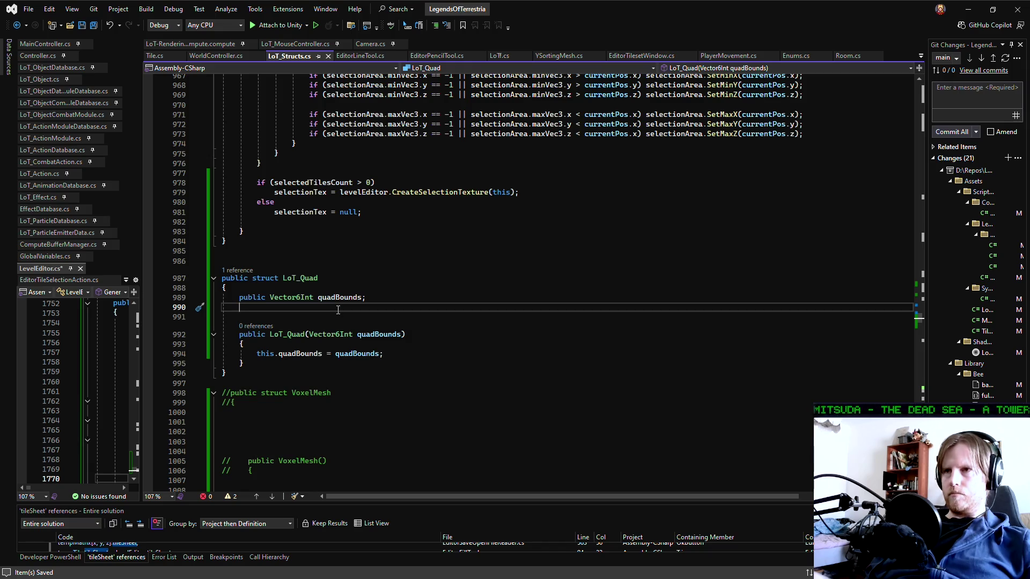
left_click_drag(141, 340, 583, 342)
left_click(254, 270)
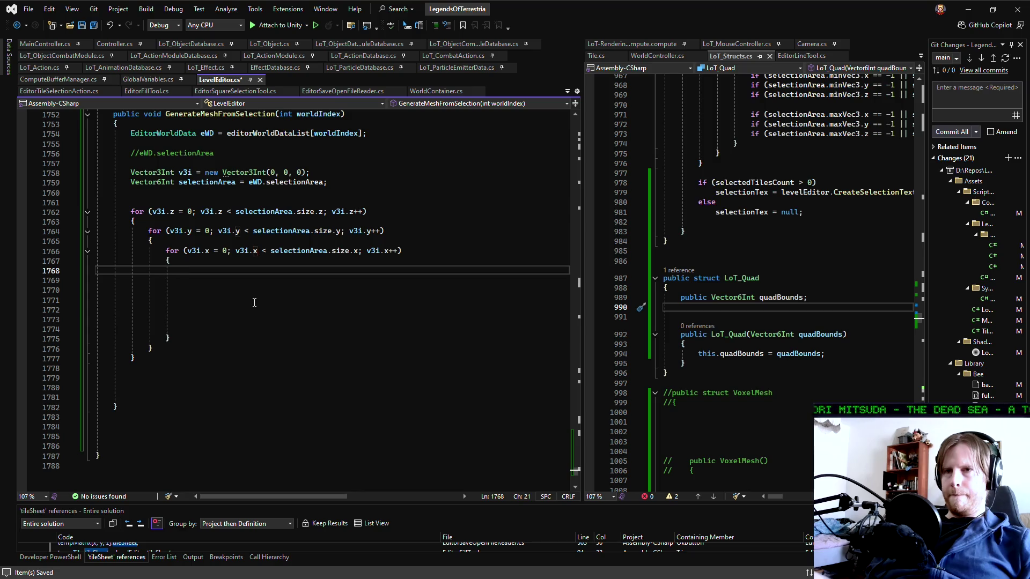
left_click_drag(134, 211, 105, 378)
Cut the x loop from the innermost position and paste it above the z loop
left_click(235, 285)
left_click(225, 274)
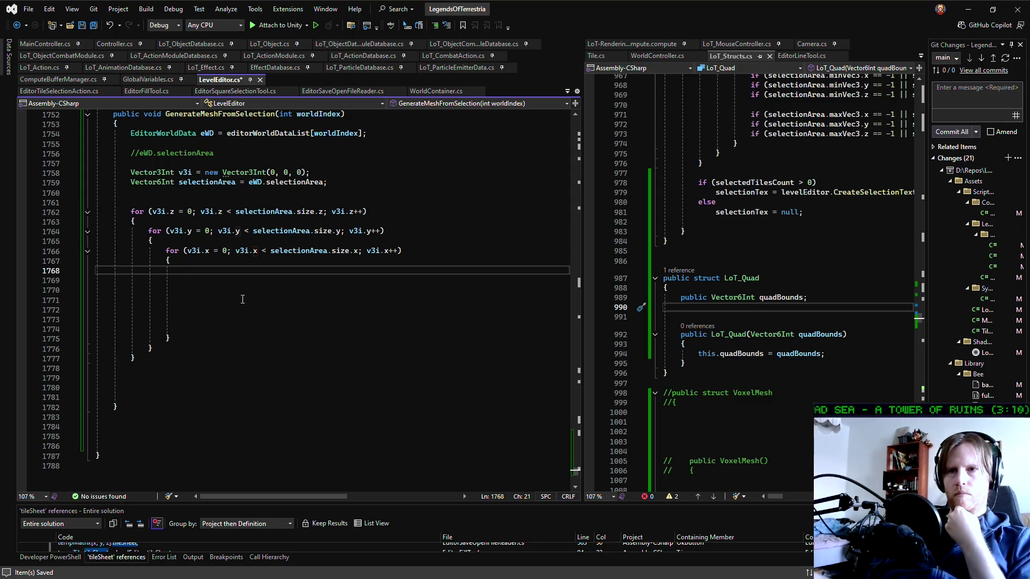
left_click(225, 202)
left_click(210, 378)
left_click(201, 348)
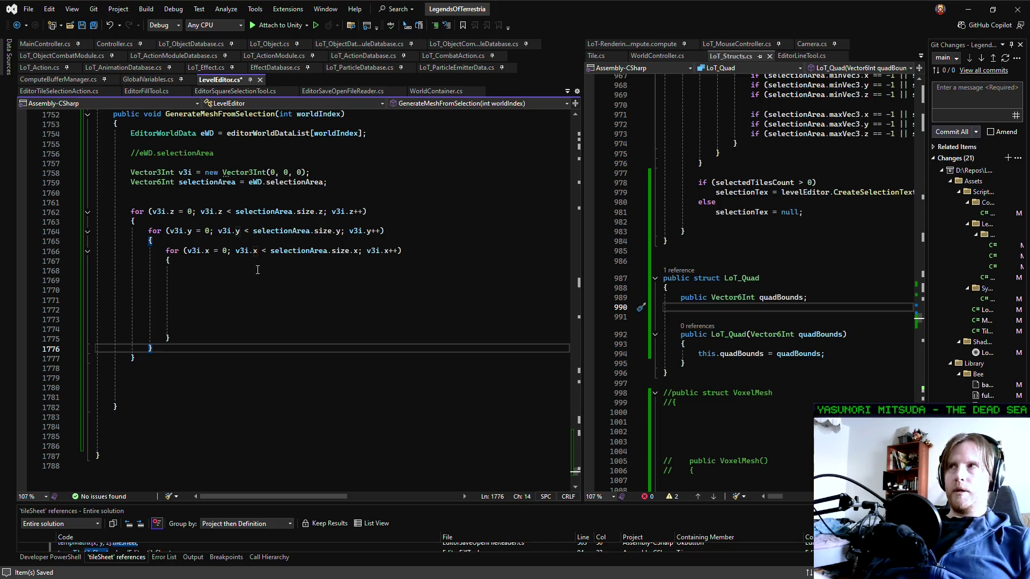
left_click_drag(184, 339, 24, 252)
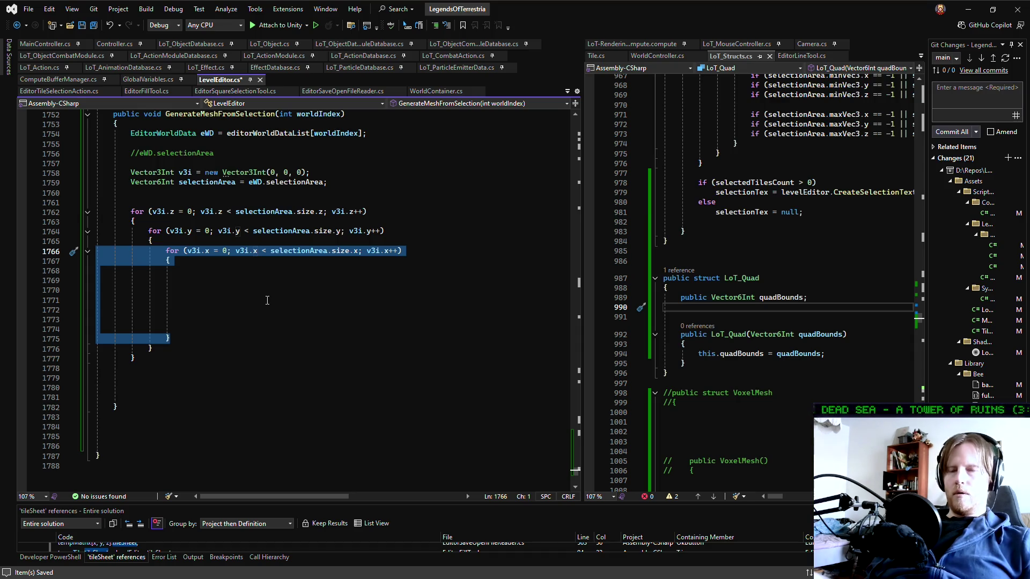
key("ctrl+x")
key("ctrl+z")
key("ctrl+x")
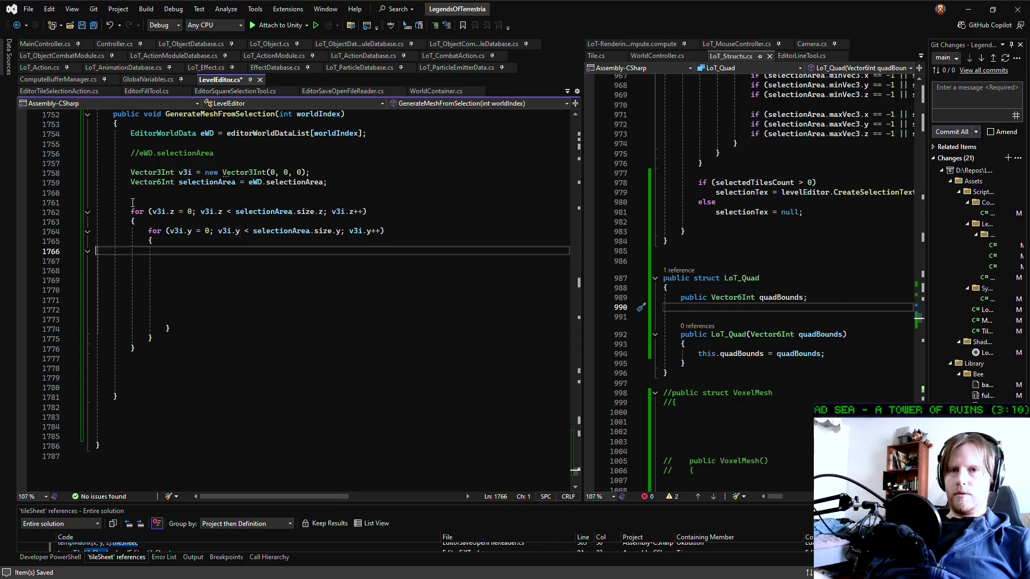
left_click(130, 202)
key("ctrl+v")
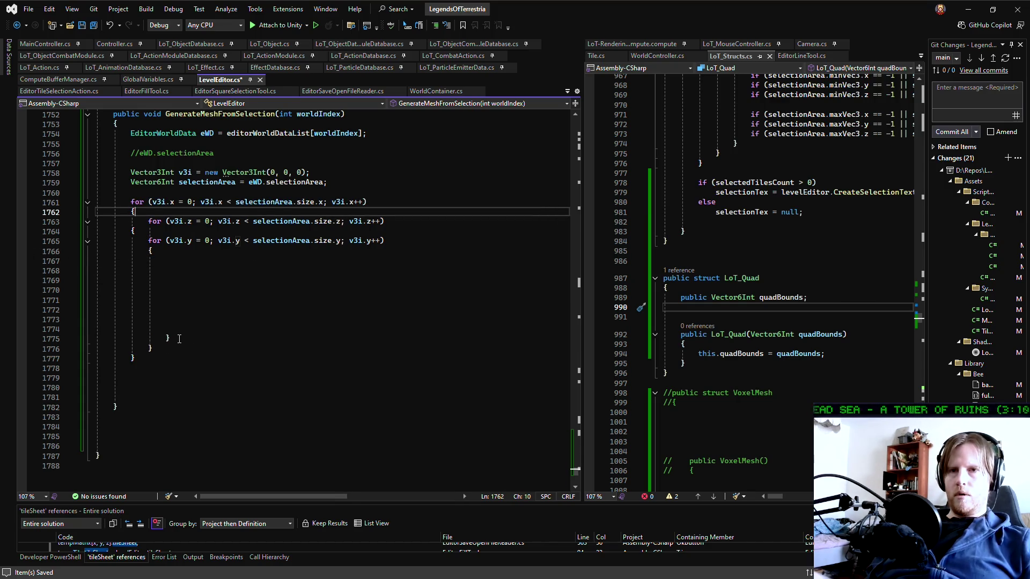
Indent the z and y loops one level inside the new outer x loop
mouse_move(163, 263)
left_mouse_down()
mouse_move(134, 239)
mouse_move(96, 227)
left_mouse_up()
key("Tab")
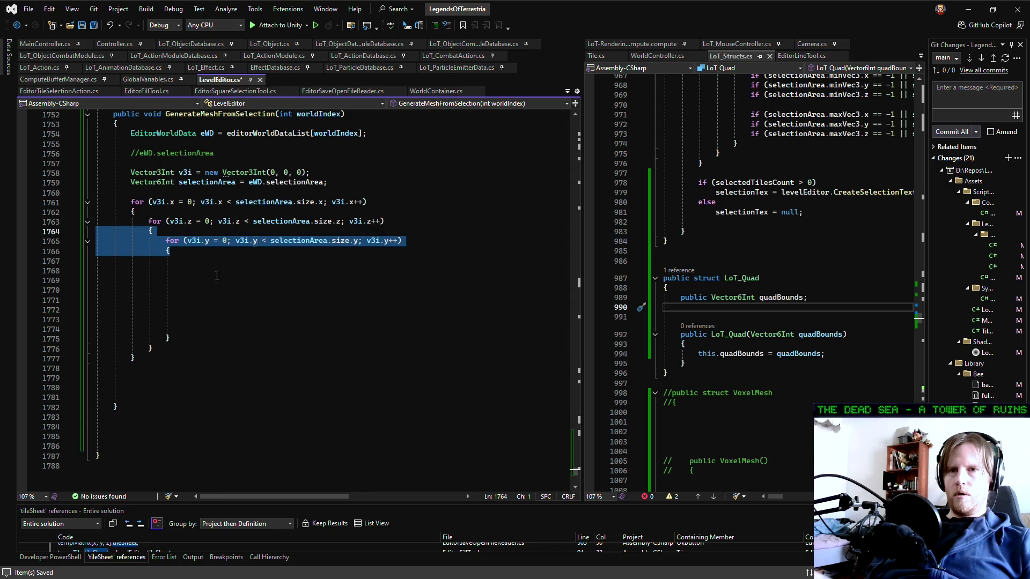
left_click(288, 303)
left_click(288, 339)
left_click(290, 389)
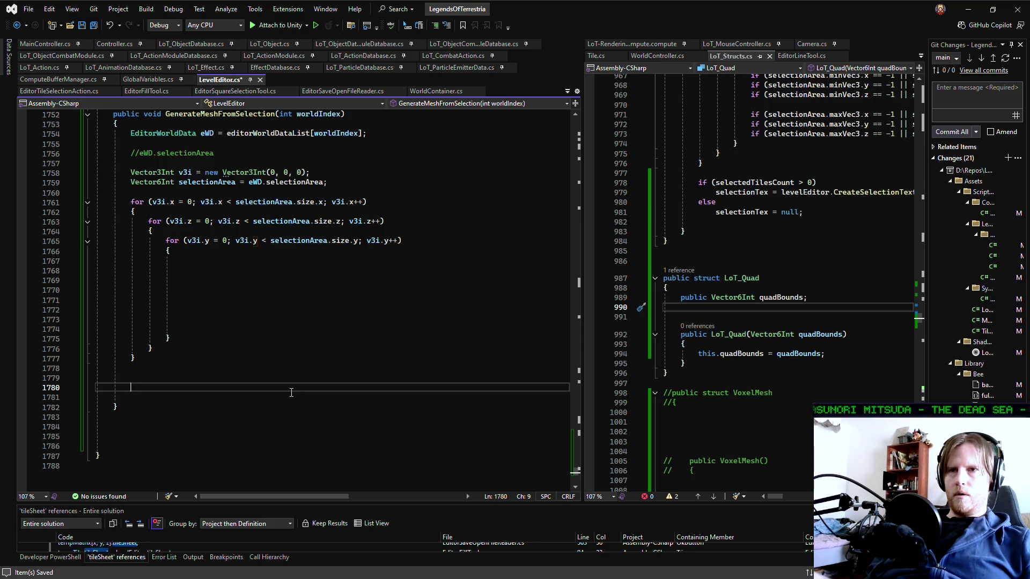
left_click(379, 181)
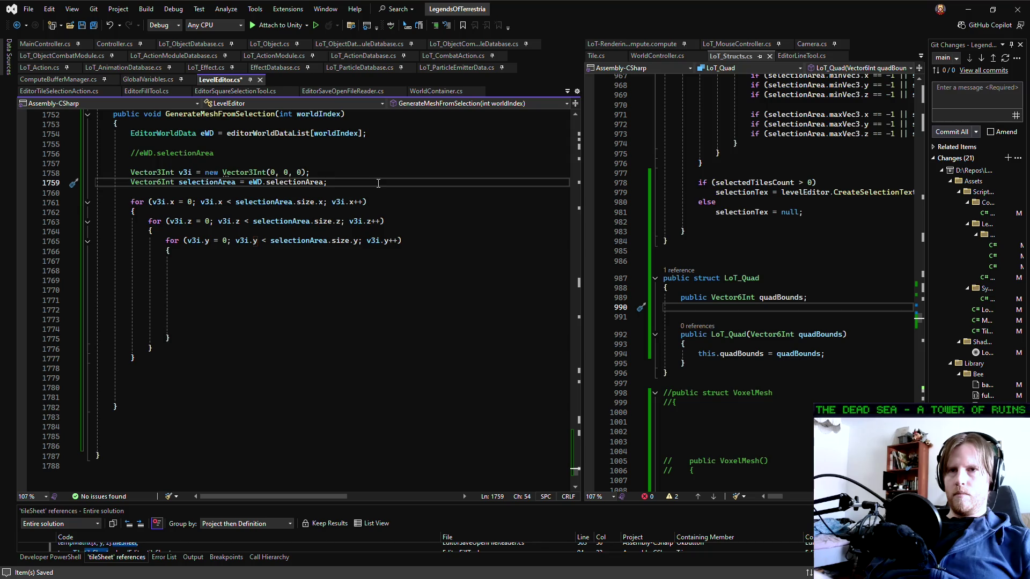
scroll(409, 333, "up", 2)
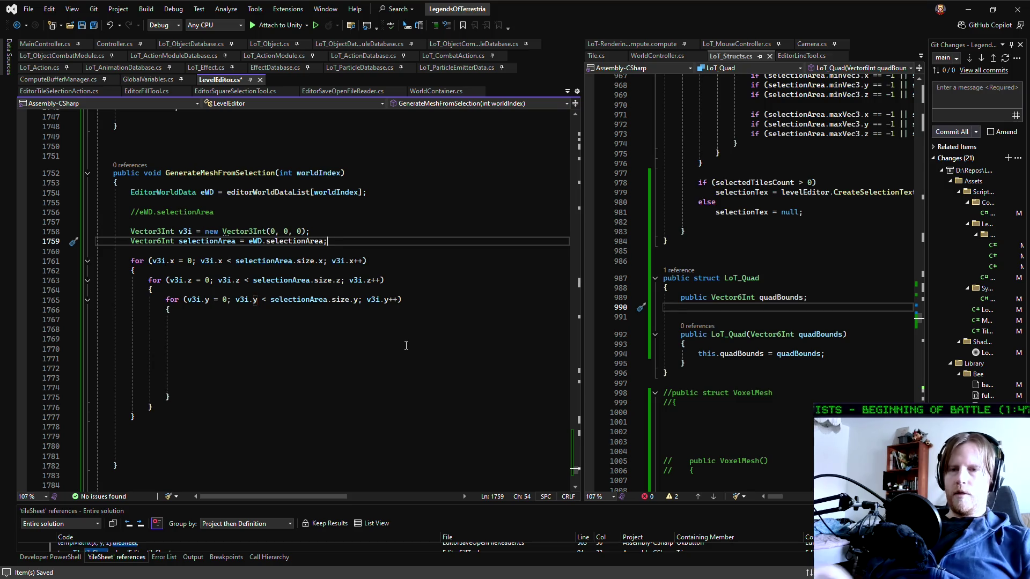
Declare Vector6Int confirmedBounds = Vector6Int.zero above the loops
key("Return")
key("Return")
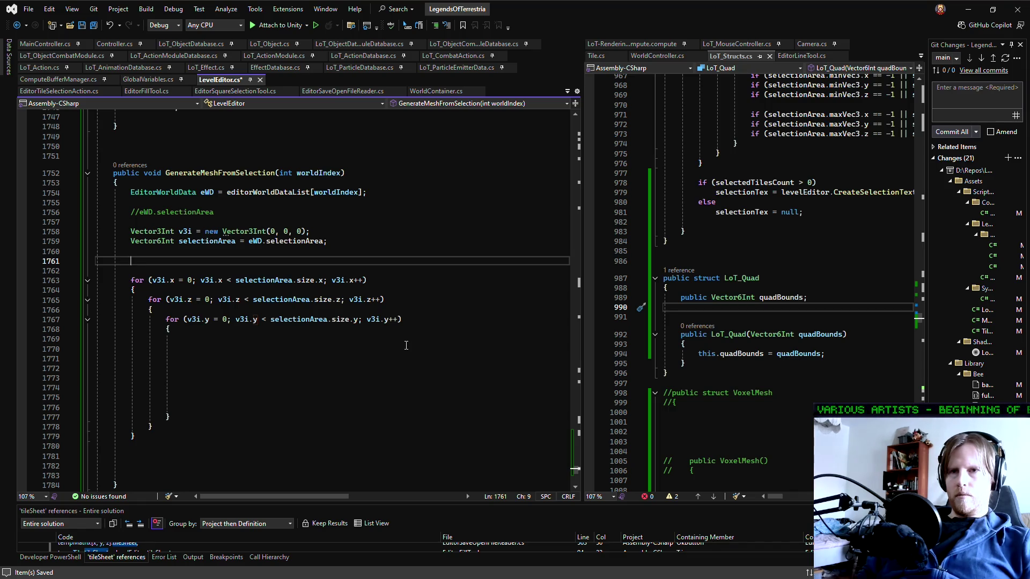
type("Vect")
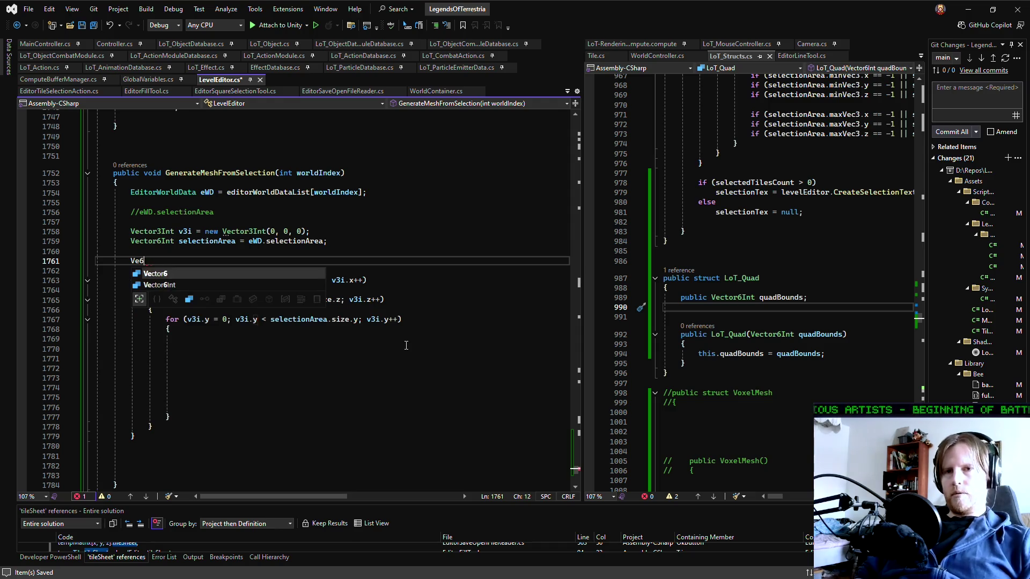
type("or6i")
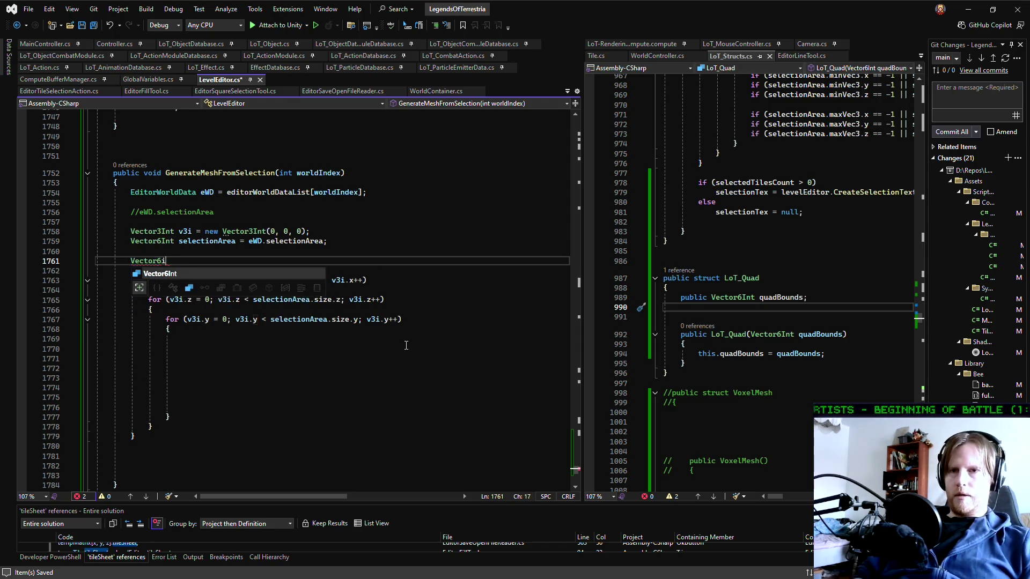
key("Tab")
type("confirmed")
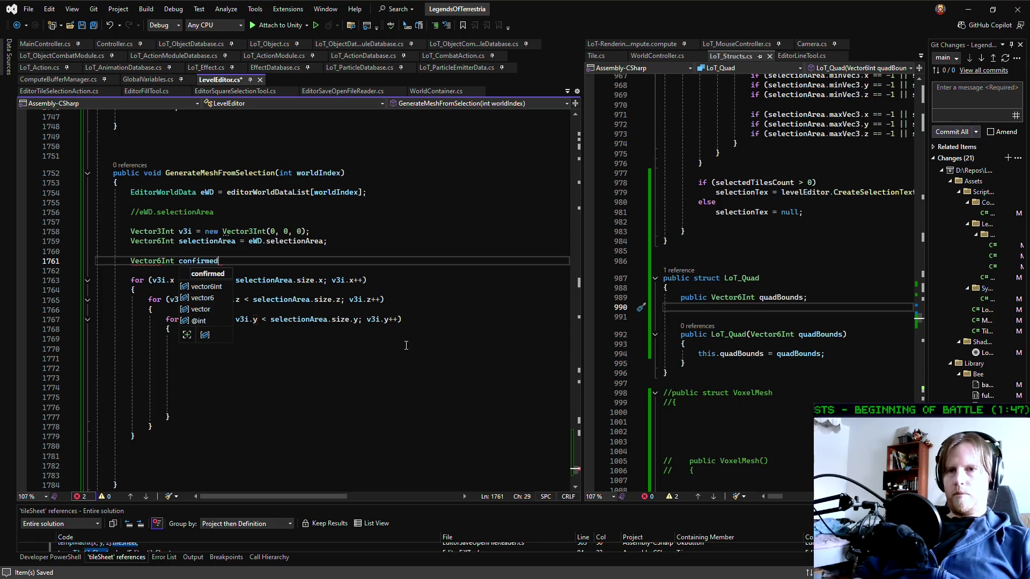
type("Bounds = new ve")
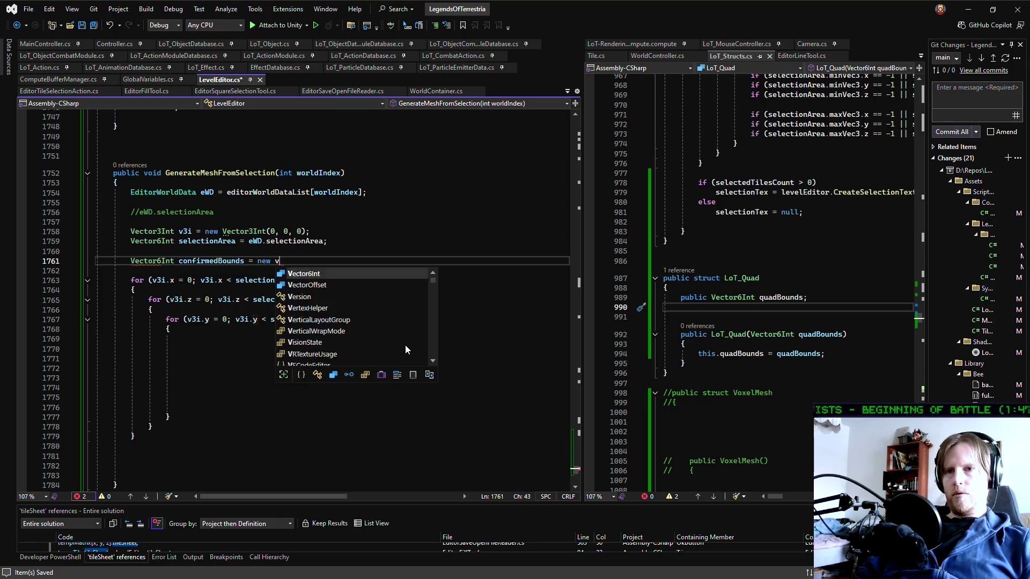
key("BackSpace")
key("BackSpace")
key("BackSpace")
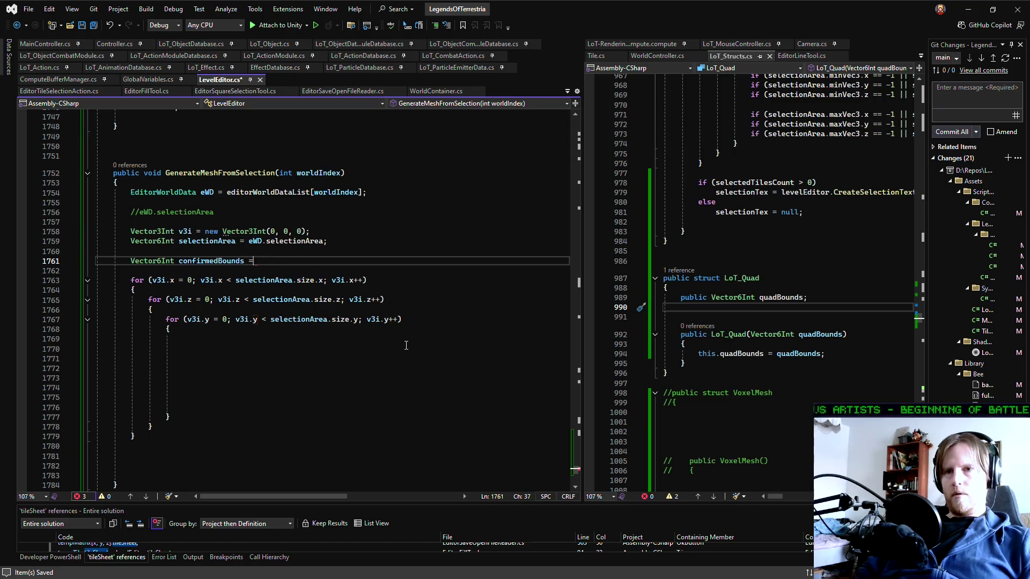
type(" vec6")
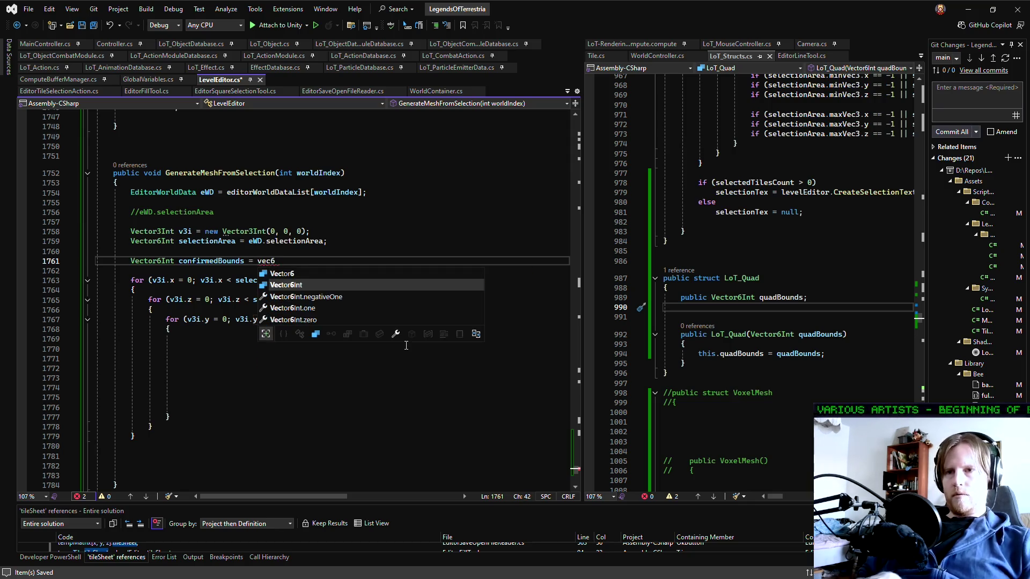
key("Tab")
type(";")
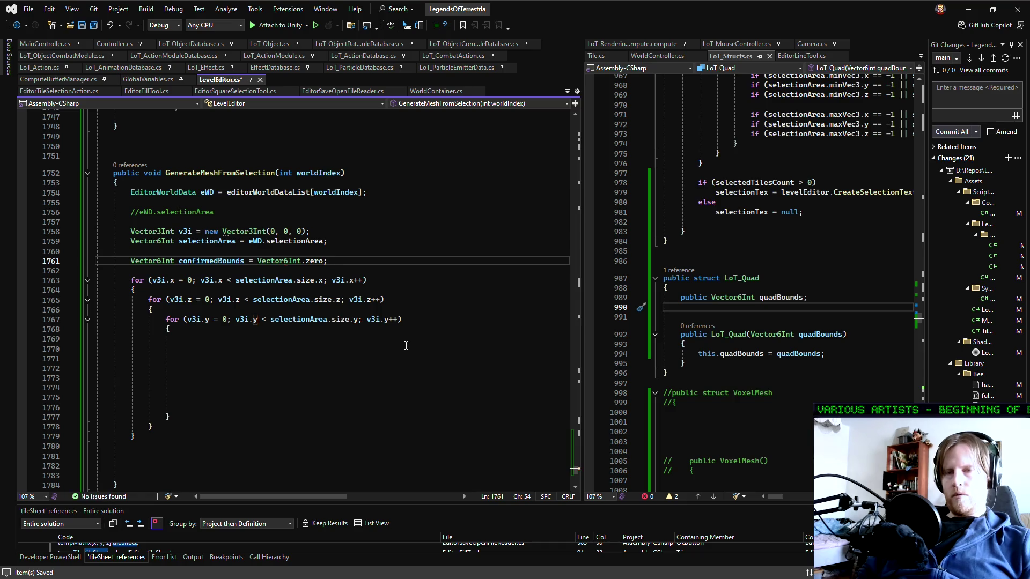
key("Return")
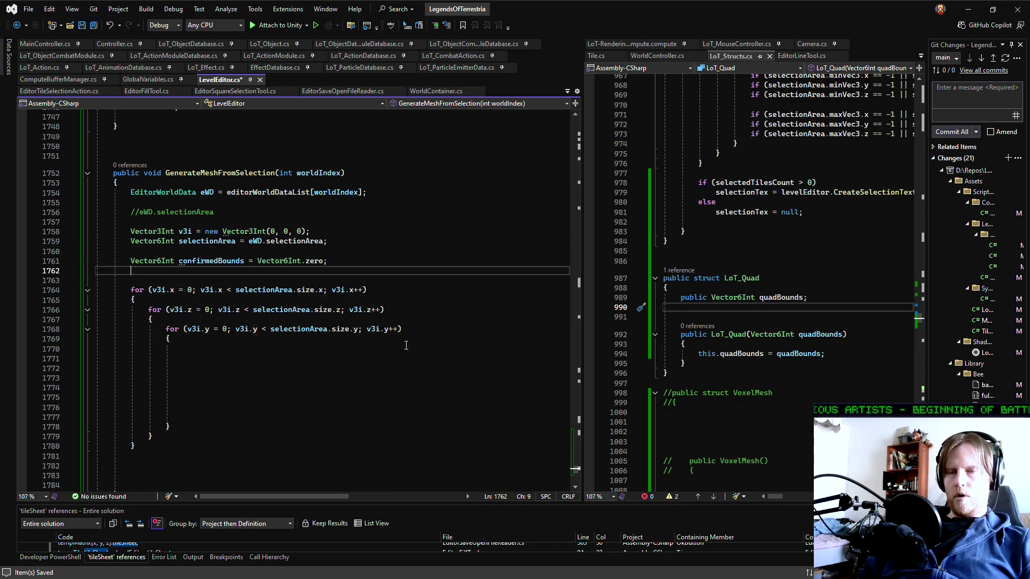
Add Vector6Int testBounds = Vector6Int.zero on the next line
type("Vec6")
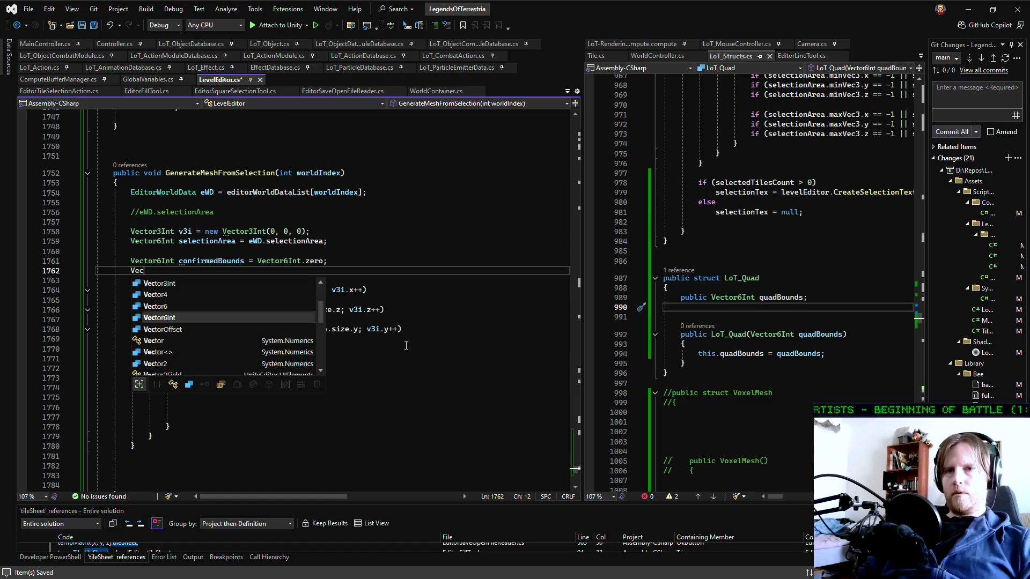
key("Tab")
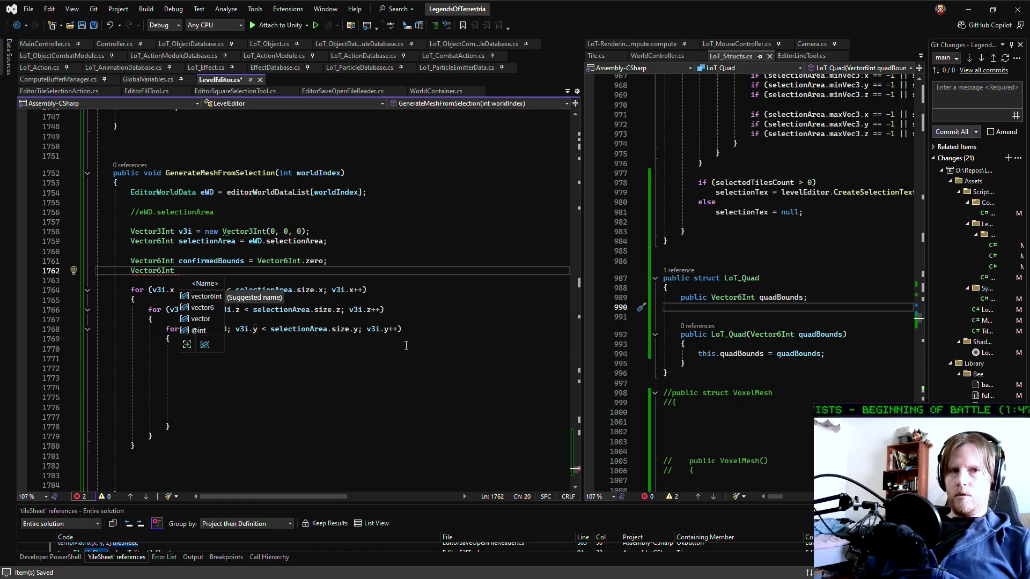
type("test")
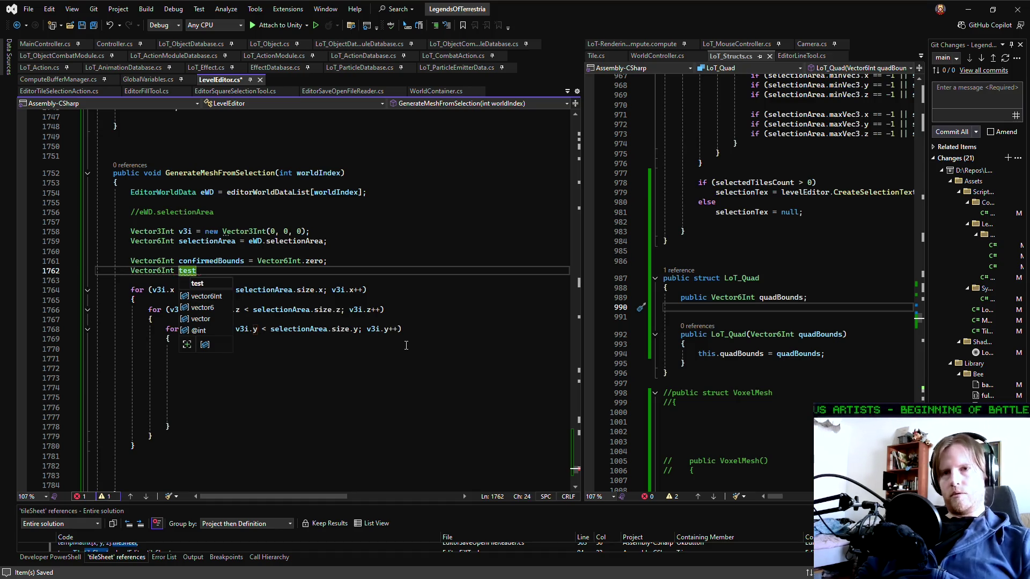
type("Bounds =")
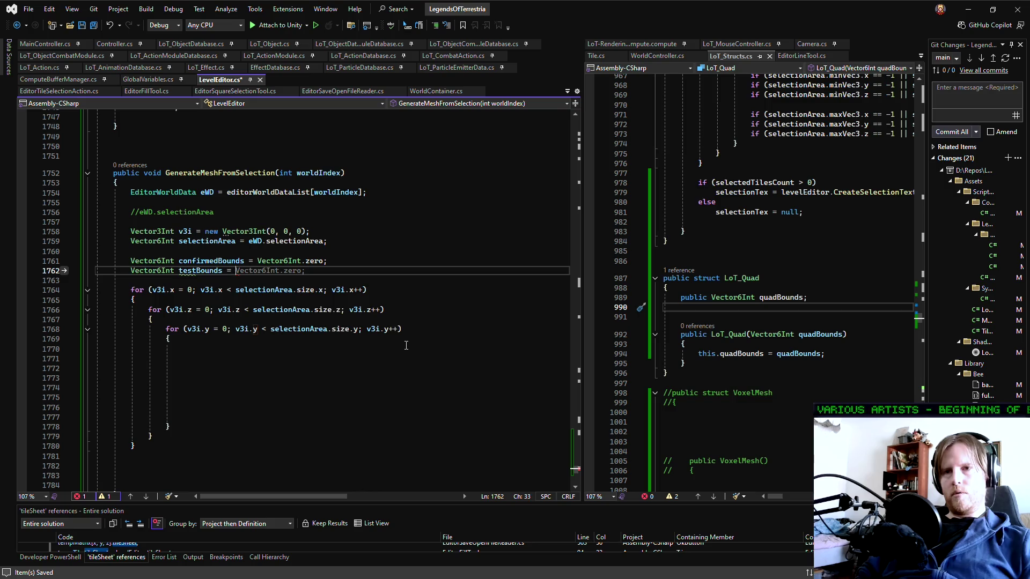
key("Tab")
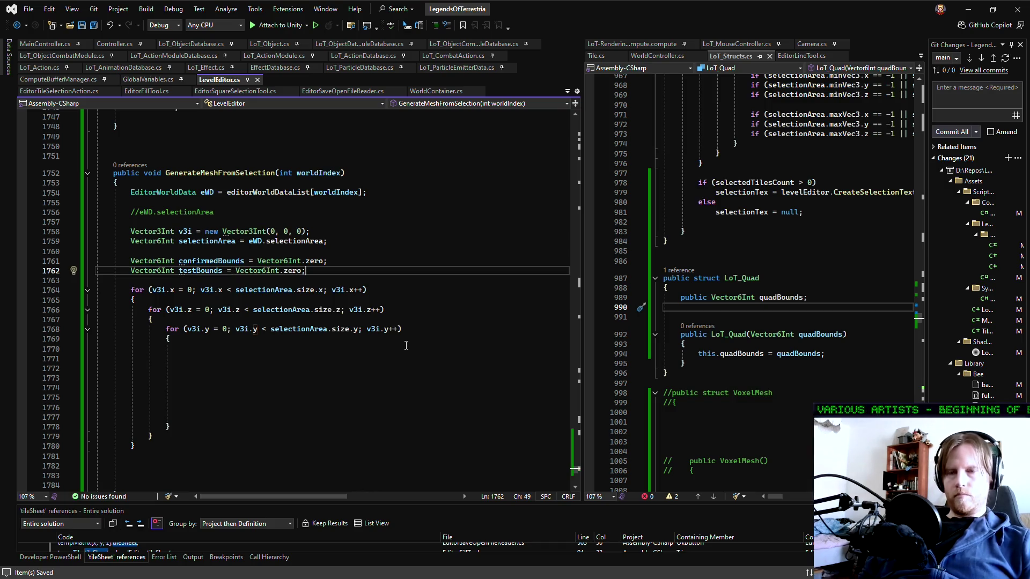
scroll(391, 338, "down", 1)
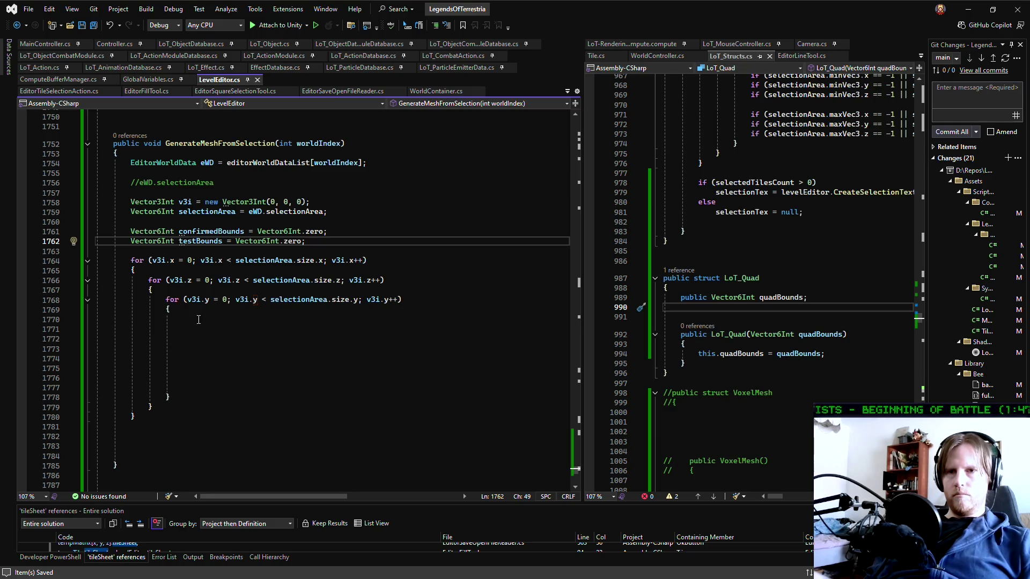
Insert blank lines inside the z loop before the y loop
left_click(191, 290)
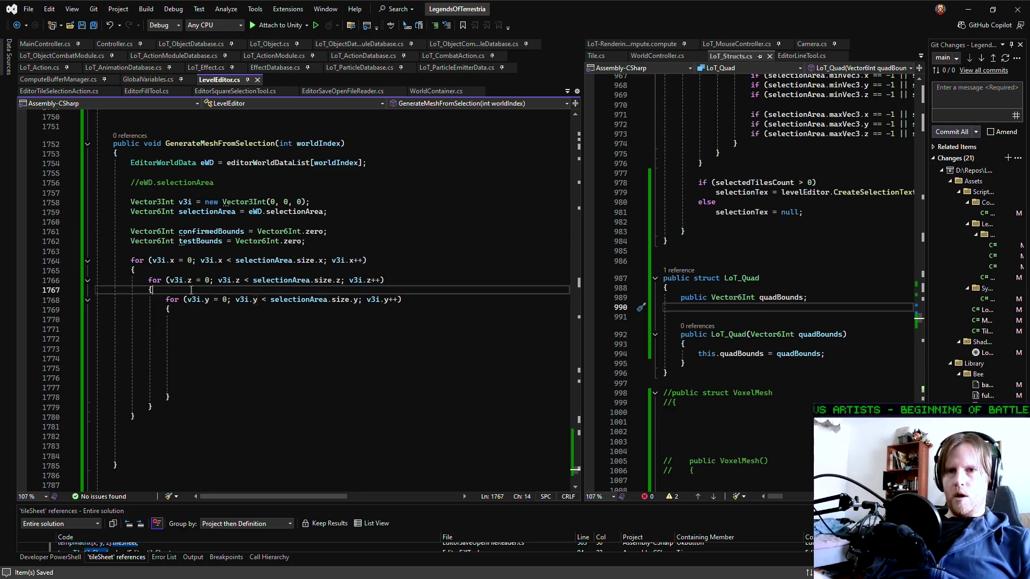
left_click(228, 319)
left_click(196, 293)
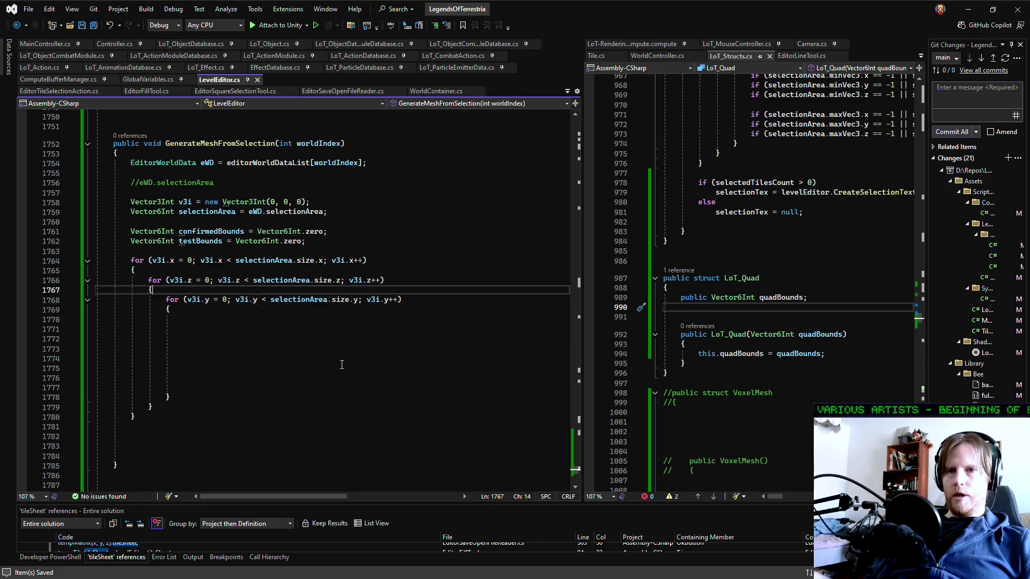
key("Return")
key("Return")
key("Up")
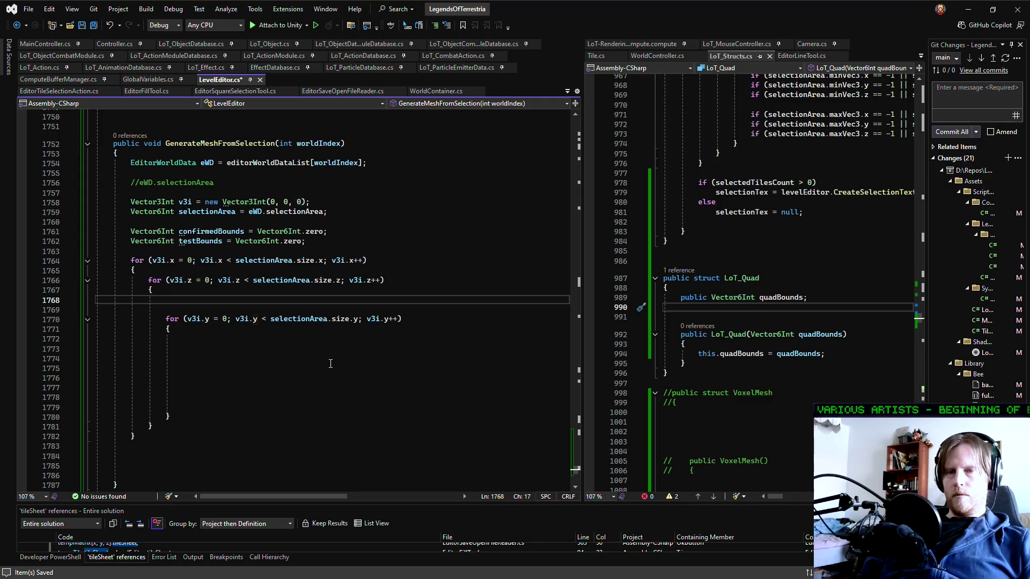
Declare List<Vector6Int> quads = new List<Vector6Int>(); above the x loop
key("Up")
key("Up")
key("Up")
key("Return")
key("Return")
key("Up")
type("Lis<")
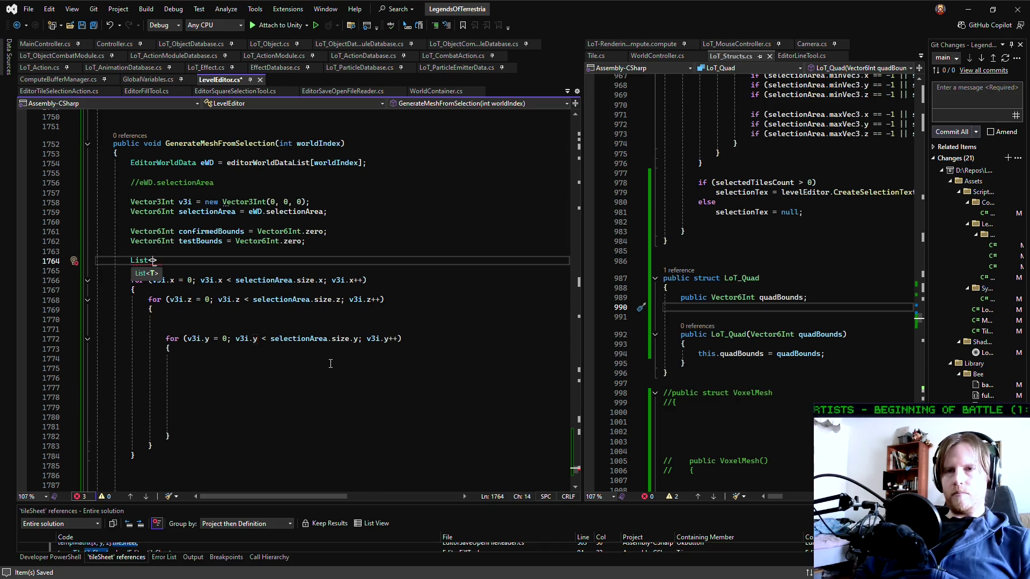
type("Vecto")
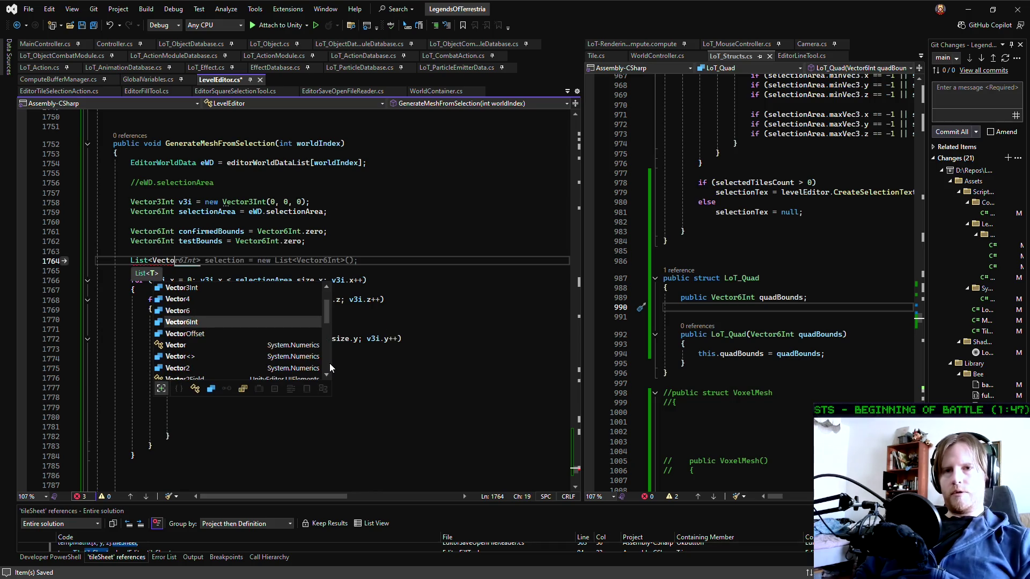
type("r6Int")
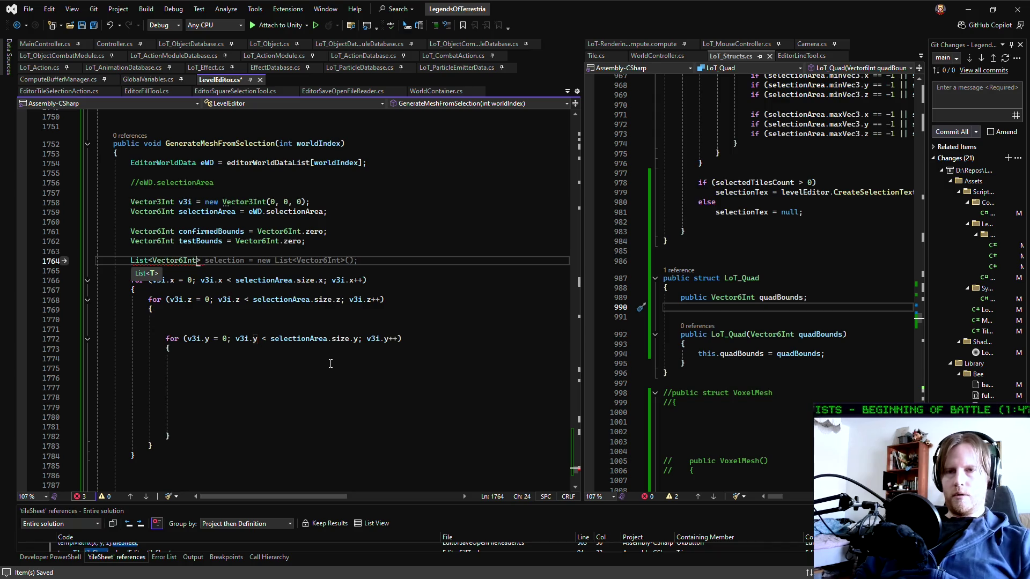
type("> ")
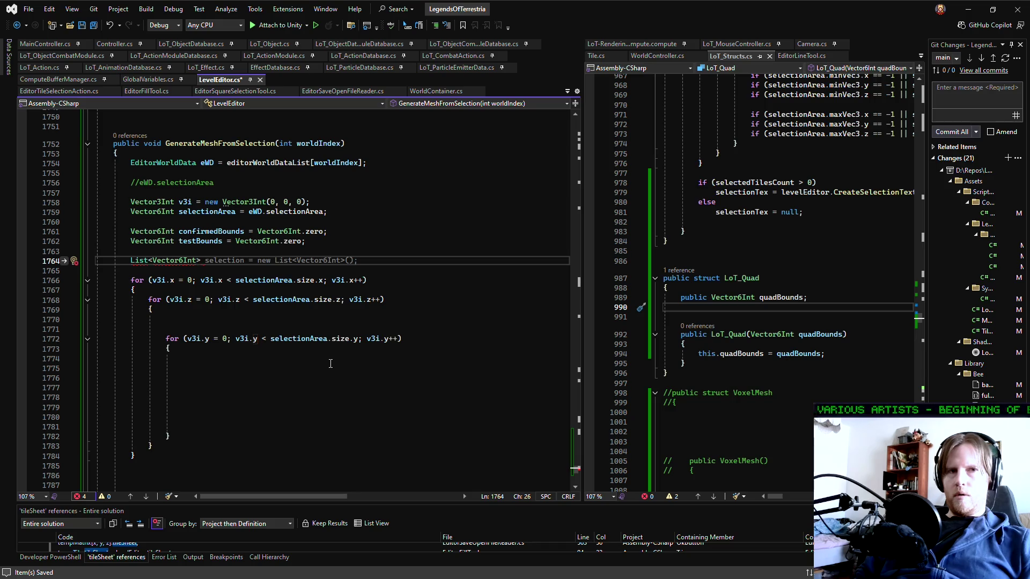
type("quads")
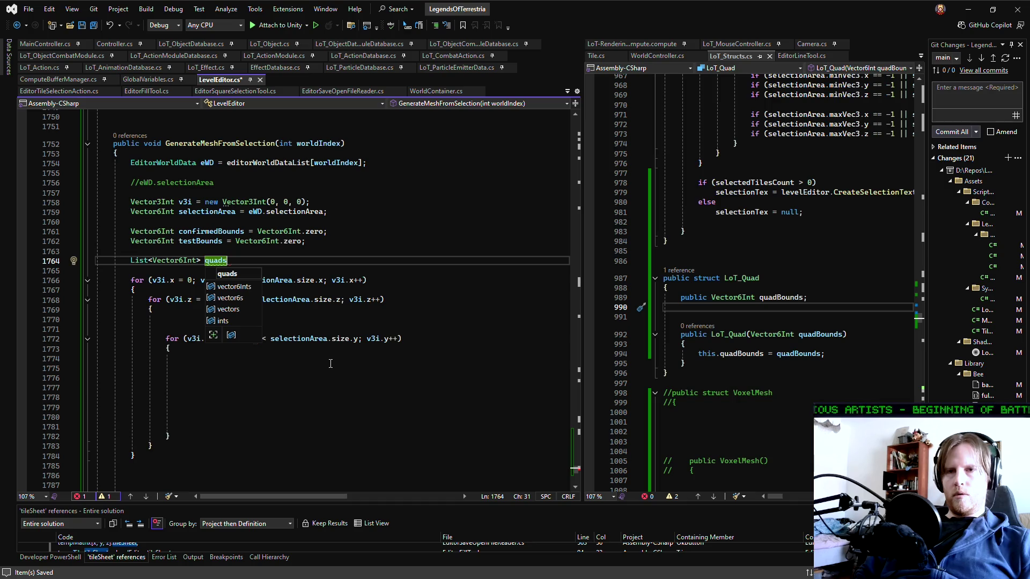
type(" = new li")
type("st")
key("Tab")
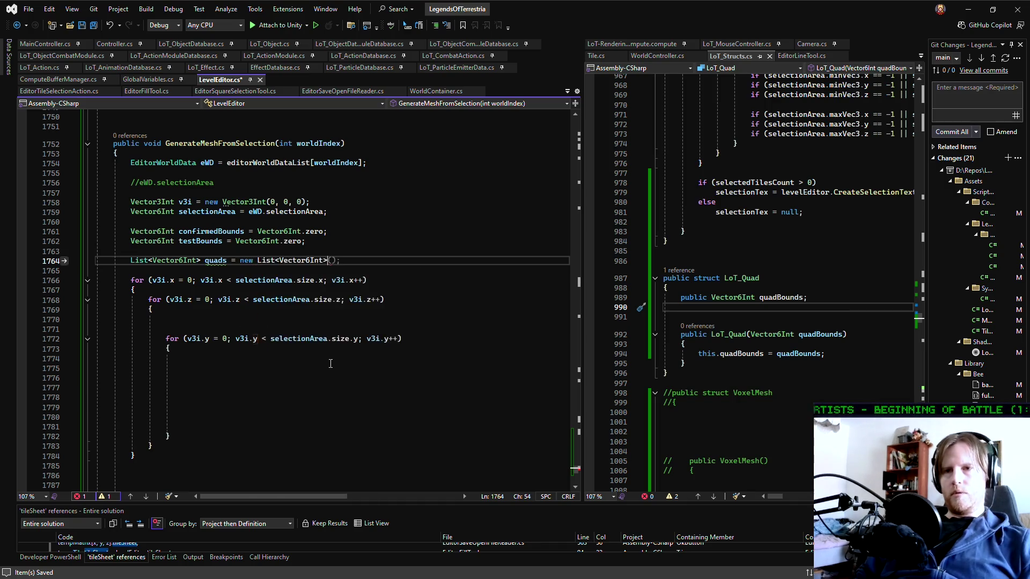
type("();")
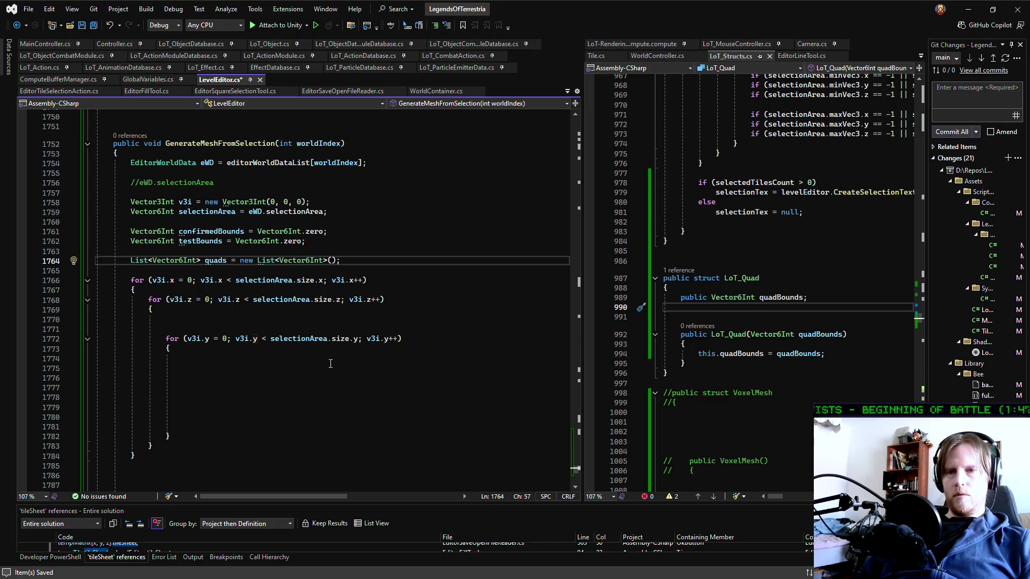
key("Down")
key("Down")
key("Down")
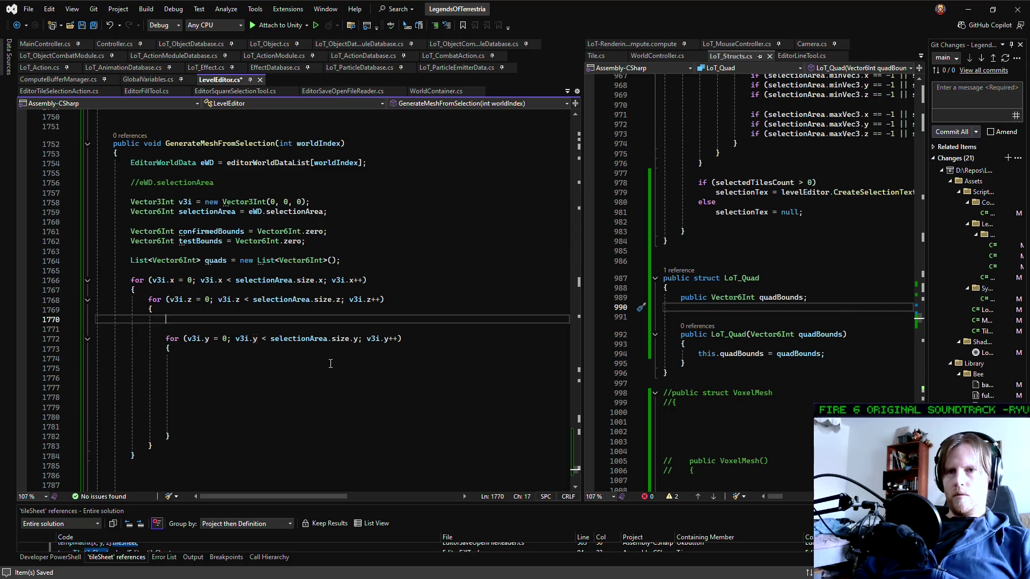
key("Up")
key("Up")
key("Up")
key("Return")
key("Up")
key("Return")
type("bool")
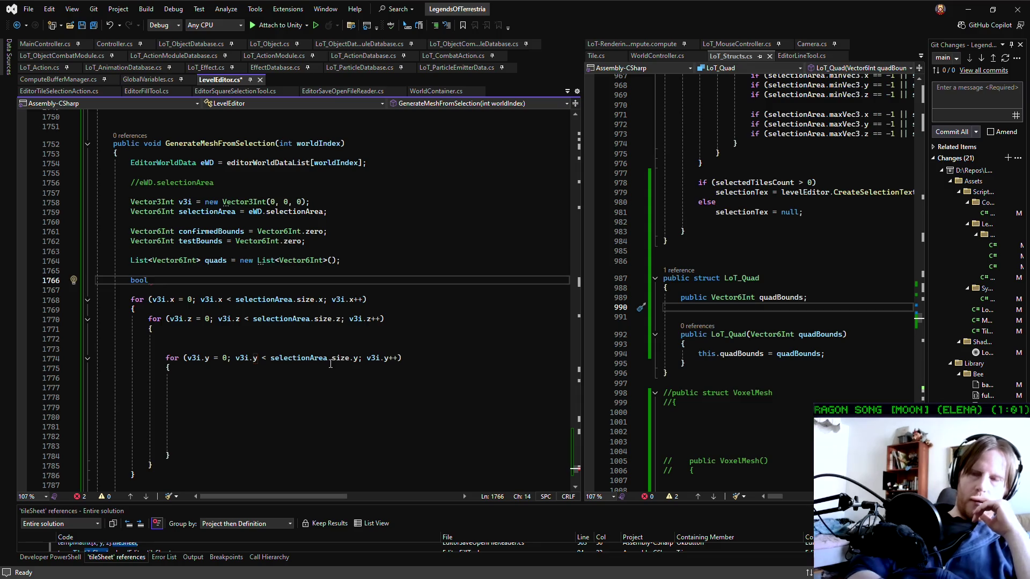
key("Up")
key("Return")
key("Up")
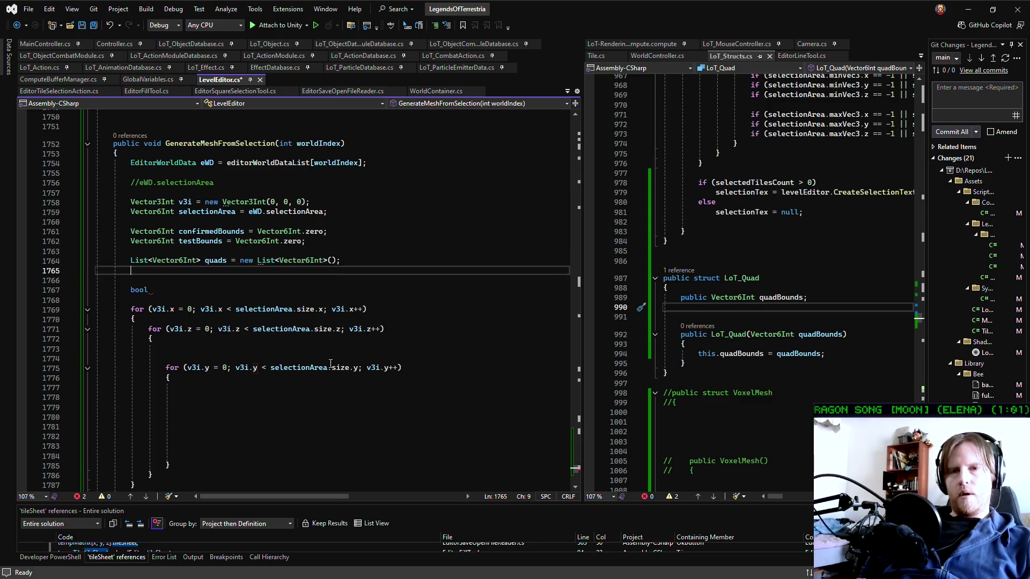
type("List<")
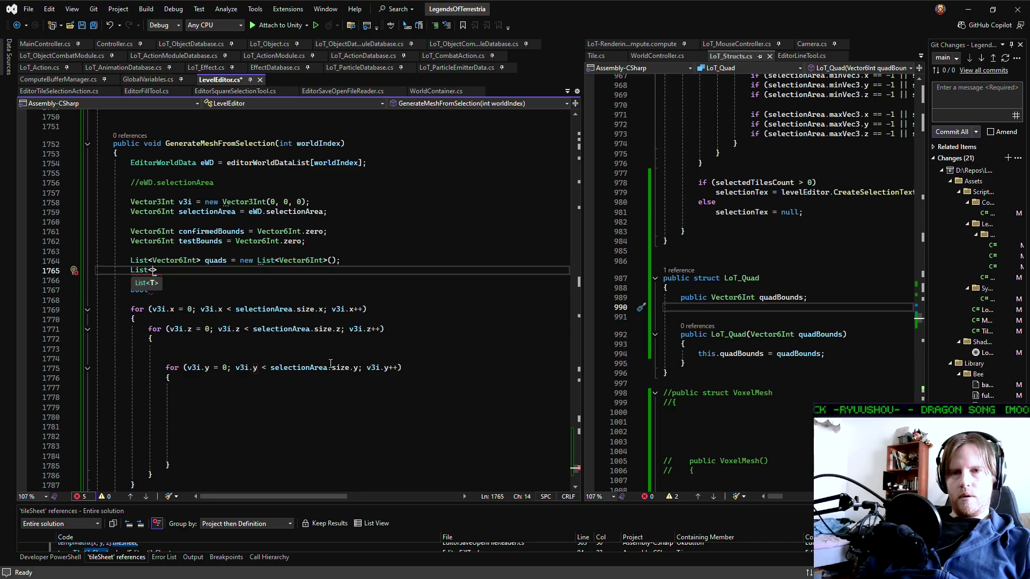
type("Vec")
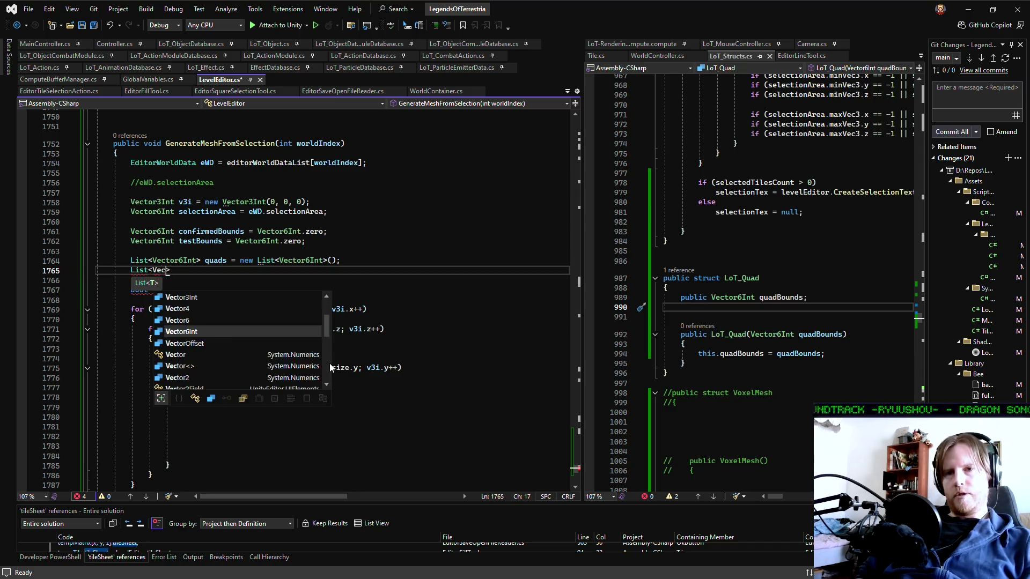
type("tor3i")
type("> ")
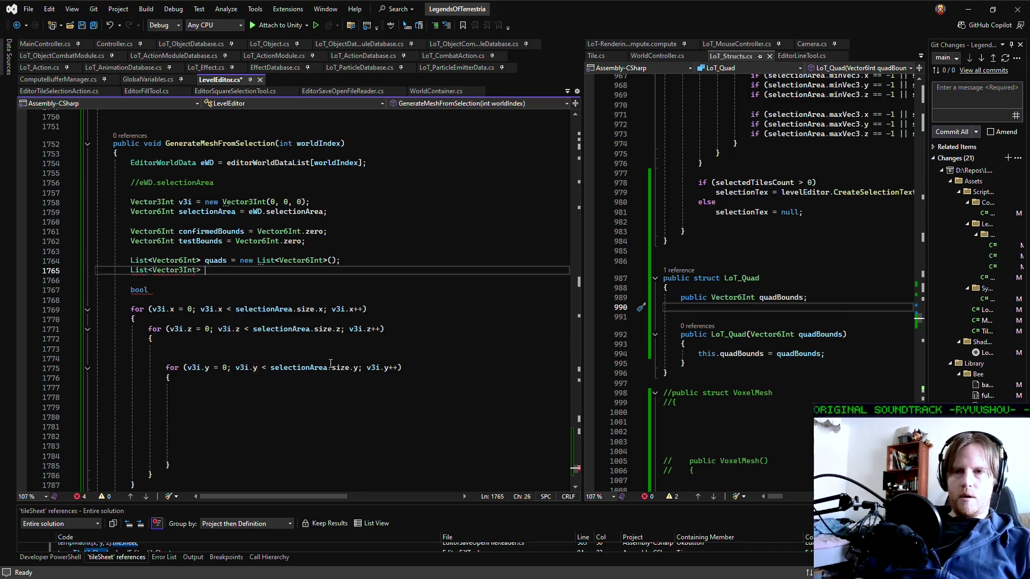
type("visited")
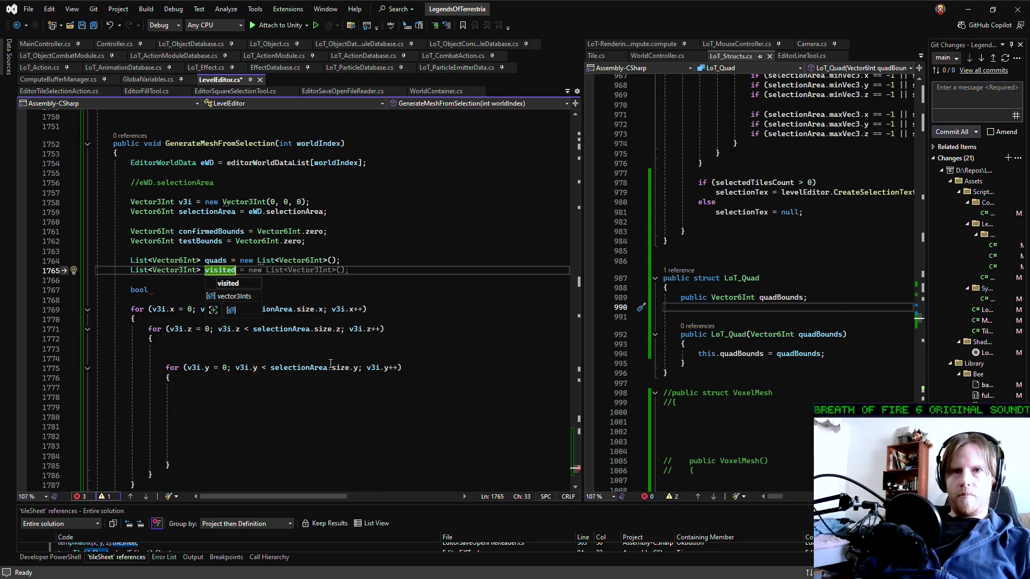
type("Vo")
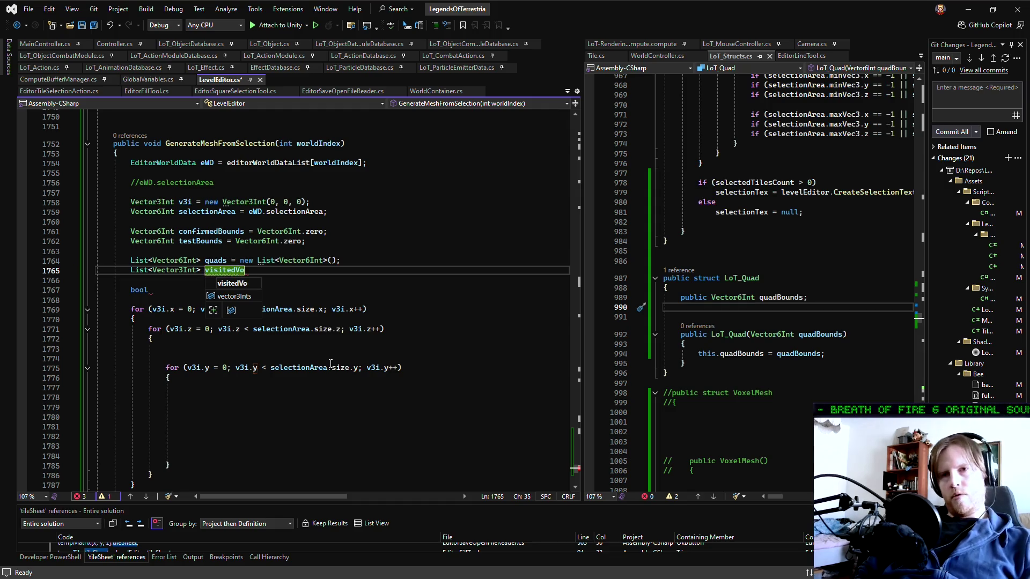
type("xels")
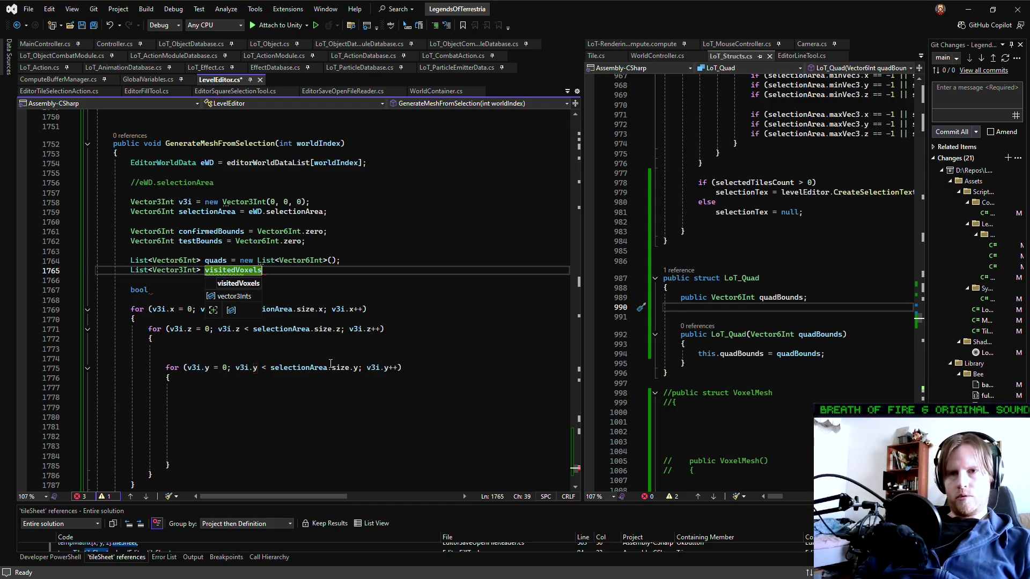
type(" = new List")
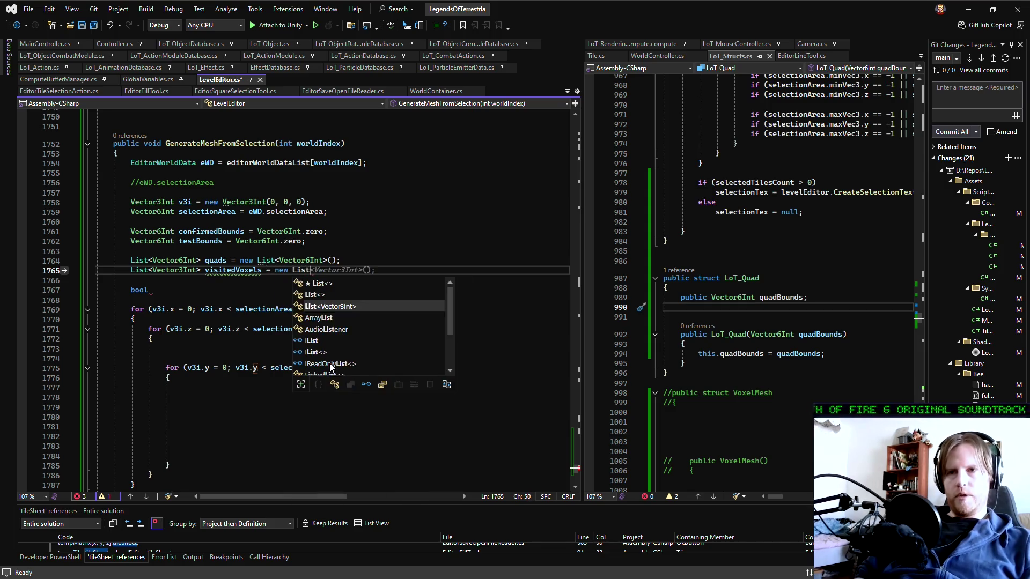
type("<Vector3Int>();")
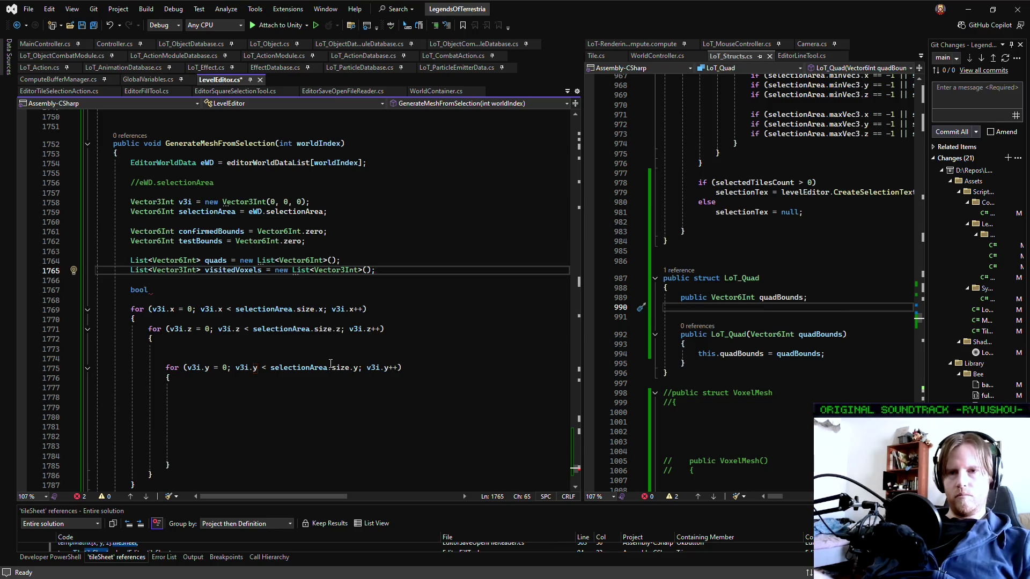
left_click(241, 392)
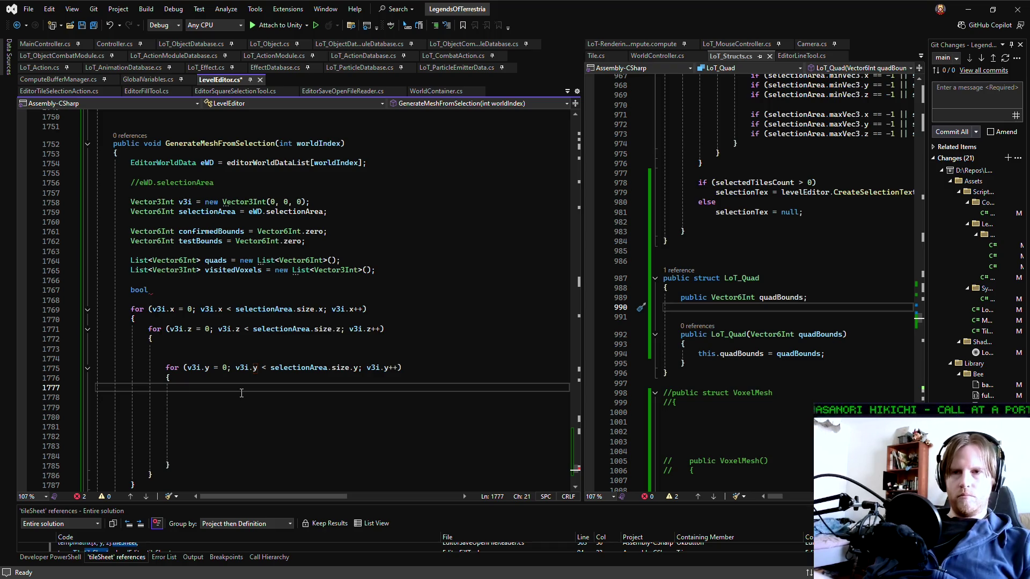
scroll(242, 391, "down", 2)
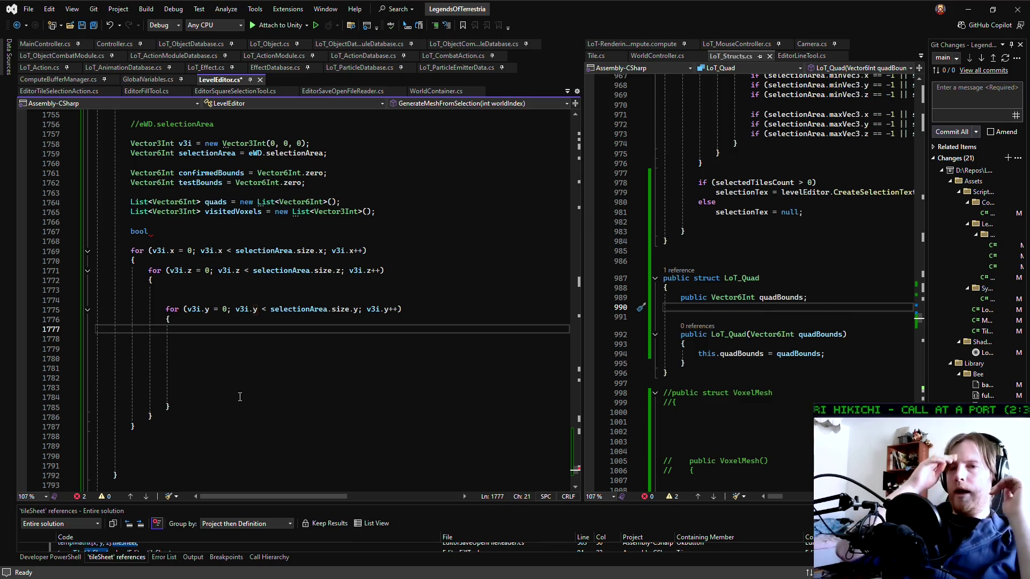
left_click_drag(98, 299, 366, 409)
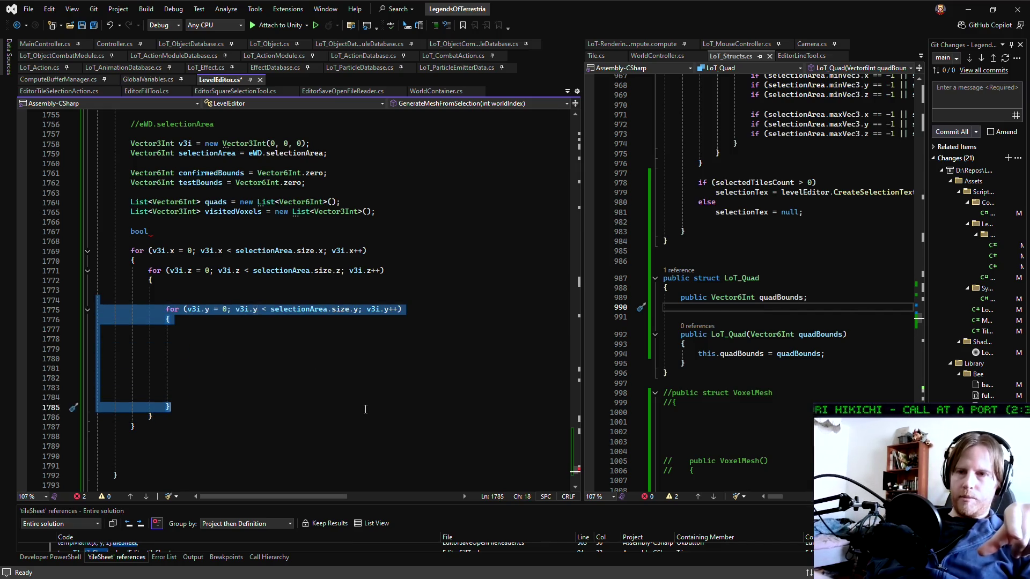
left_click(300, 339)
left_click(199, 297)
left_click(197, 290)
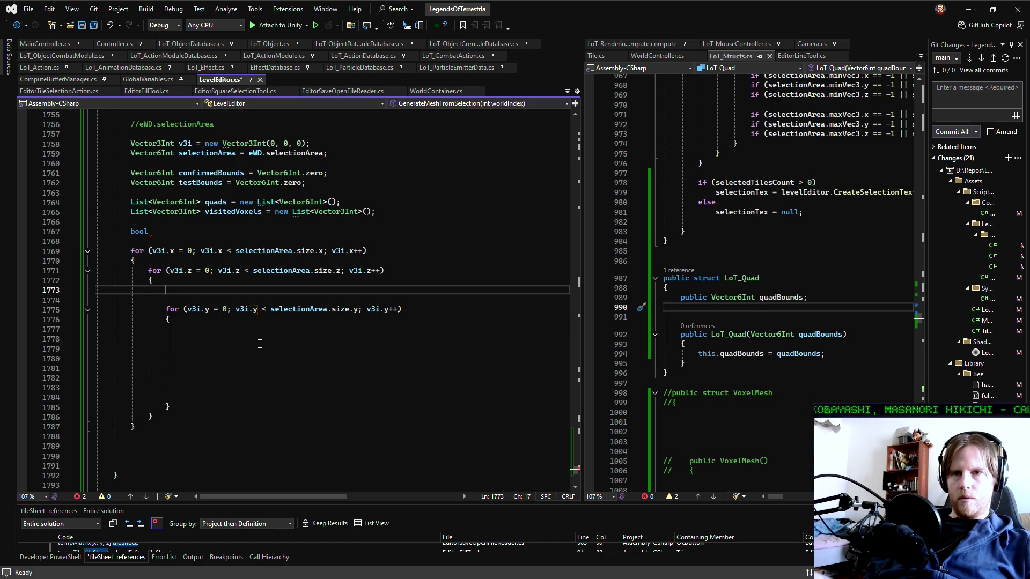
mouse_move(140, 270)
left_mouse_down()
mouse_move(252, 370)
mouse_move(259, 422)
left_mouse_up()
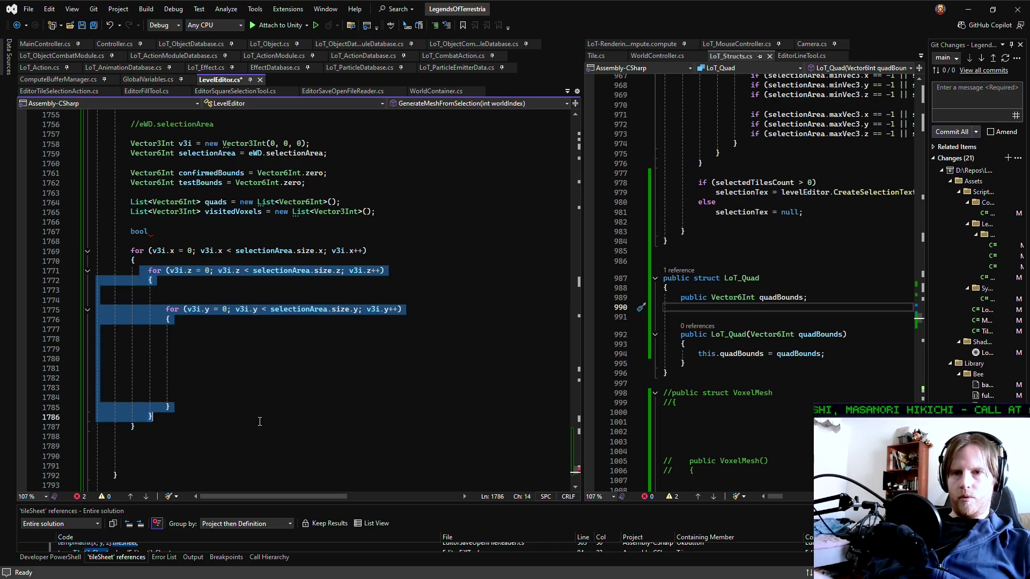
left_click(180, 290)
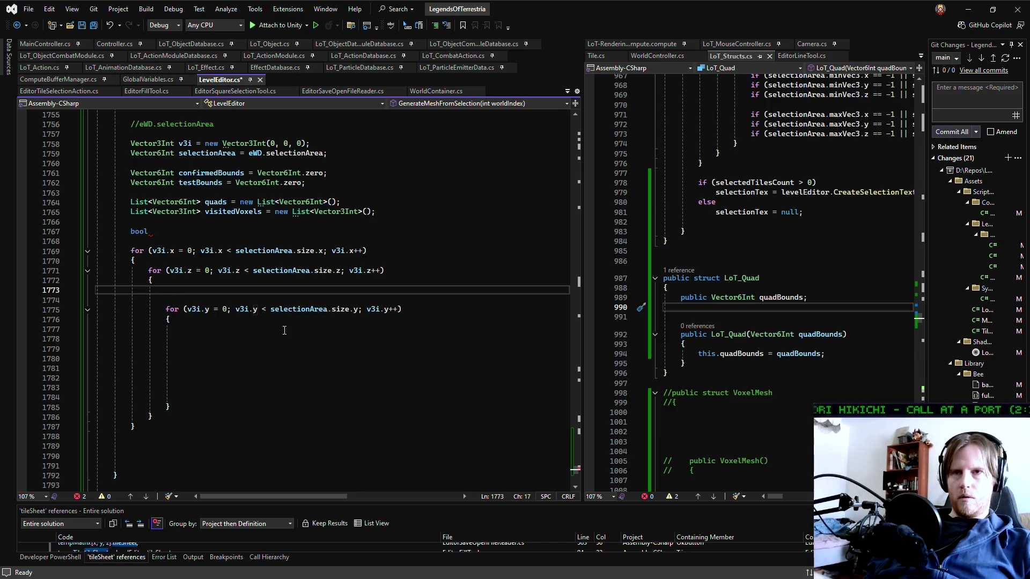
left_click(184, 234)
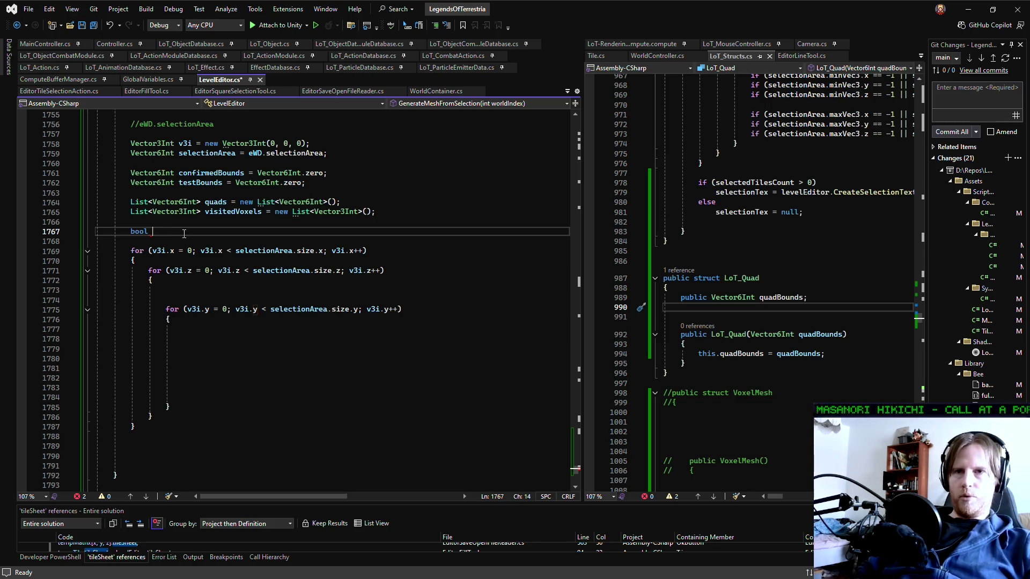
Initialise expandQuad to false and add an if (!expandQuad) block assigning confirmedBounds = testBounds
type("expandQuad = false;")
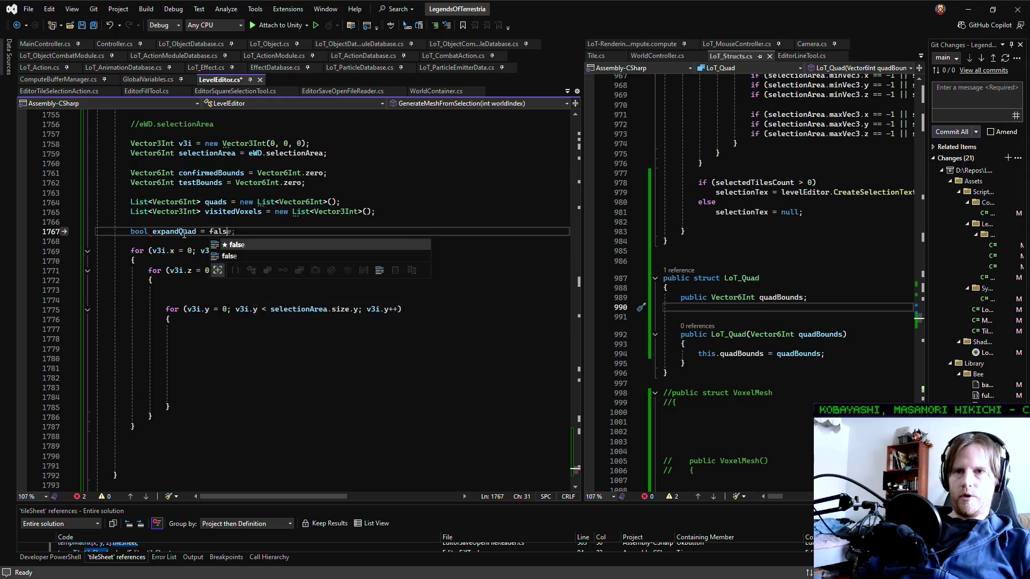
left_click(199, 290)
type("if(expa")
key("Tab")
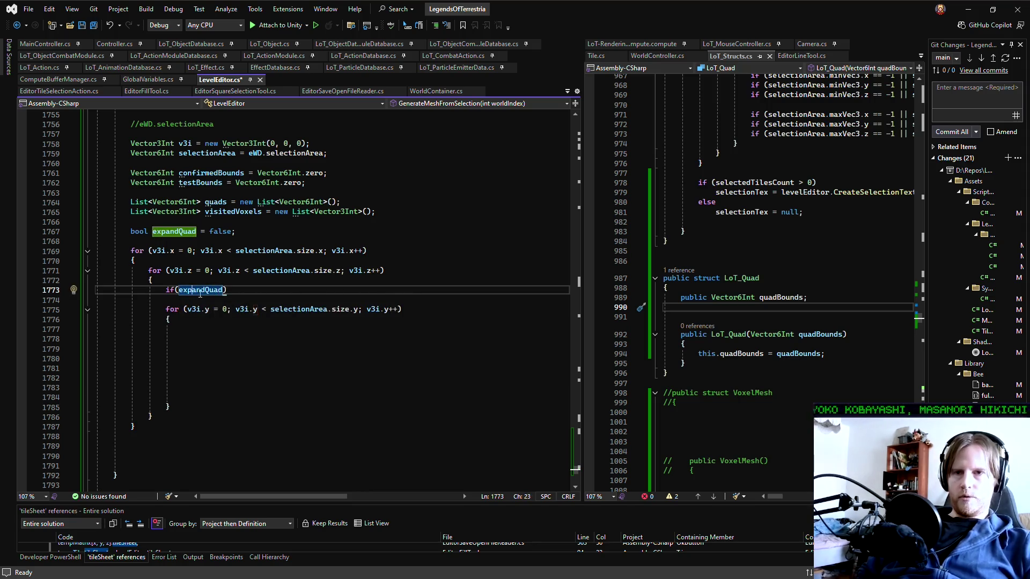
type("!")
key("End")
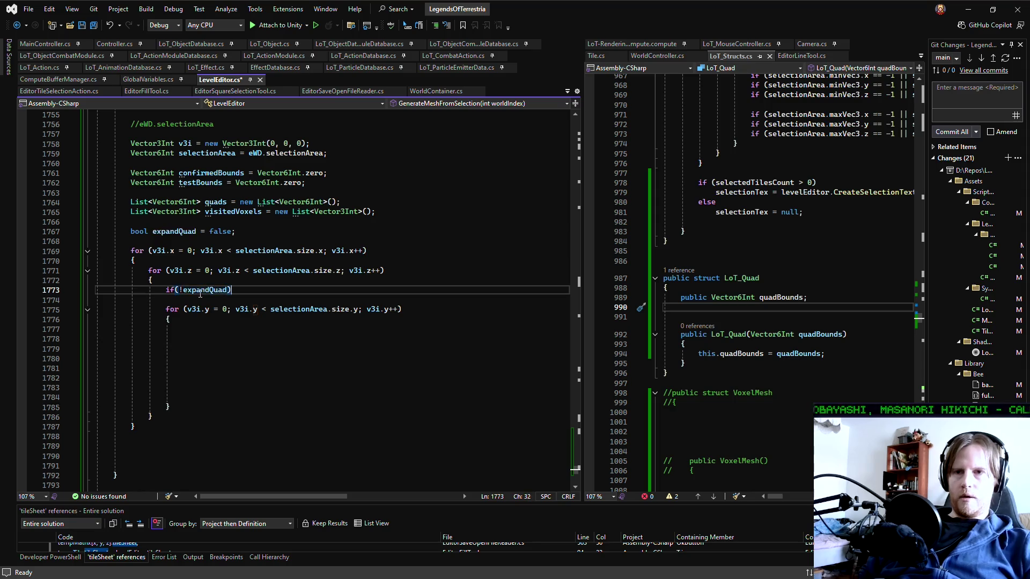
key("Return")
type("{")
key("Return")
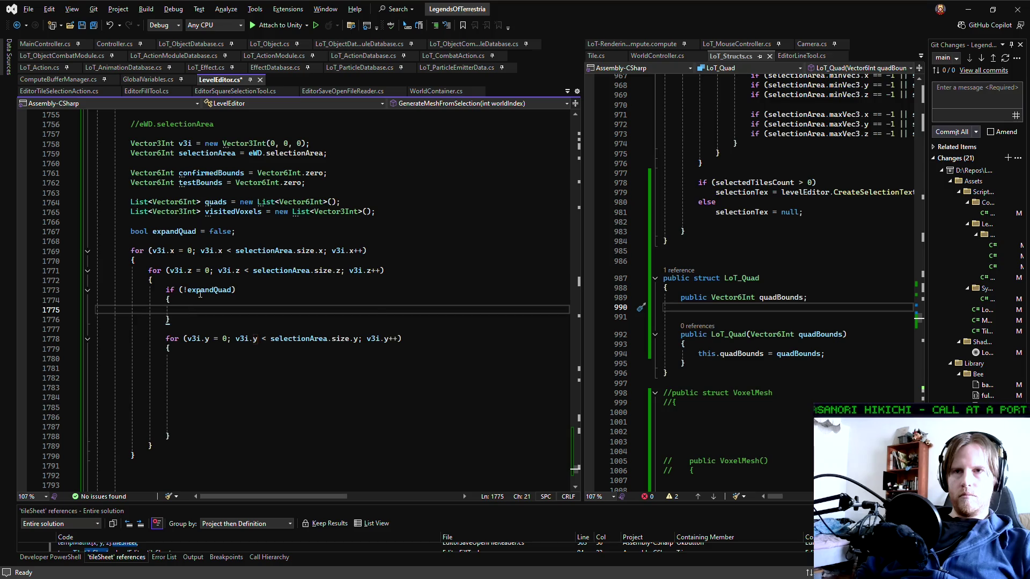
type("confirmedBounds =")
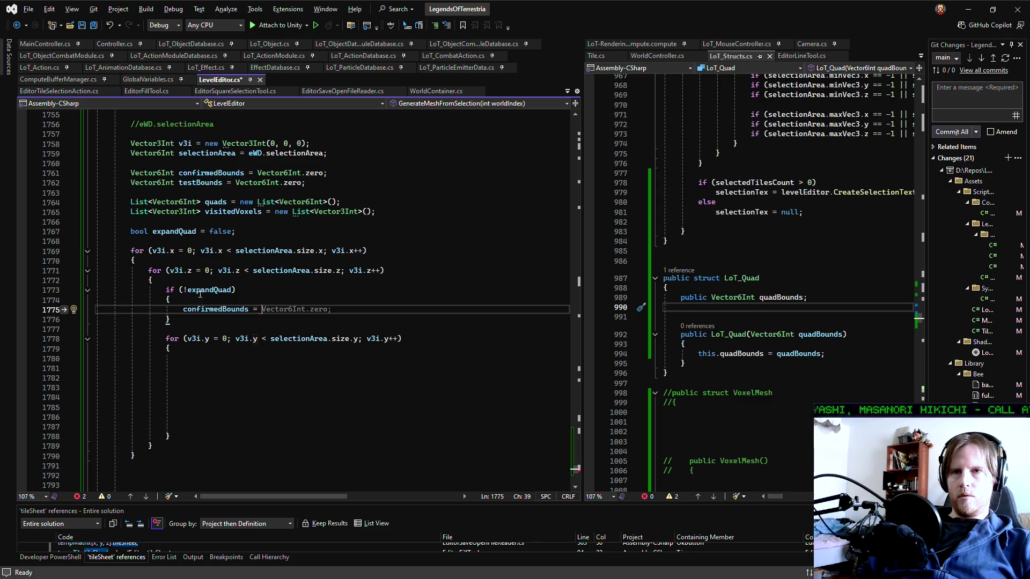
type("test")
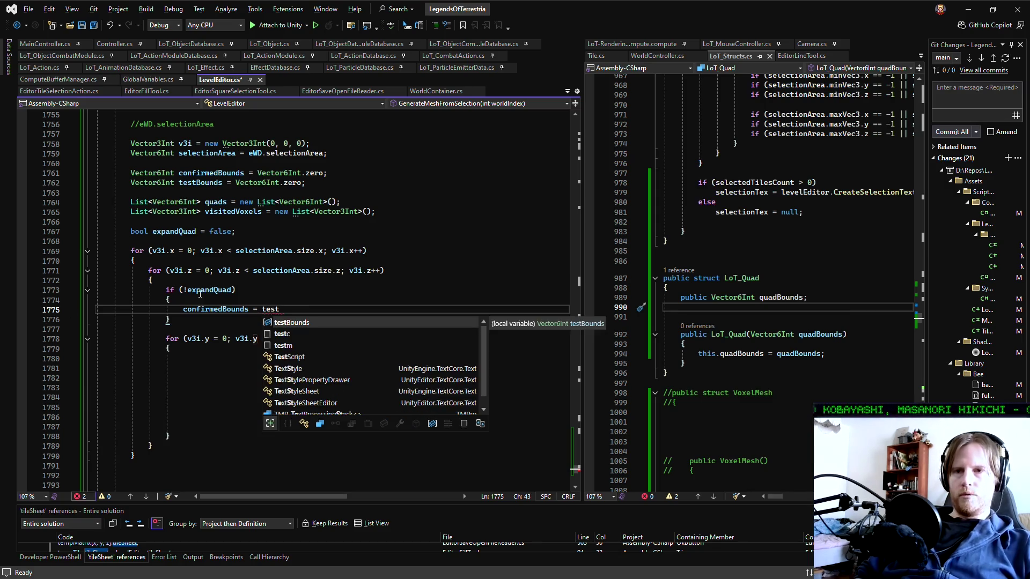
type("Bounds;")
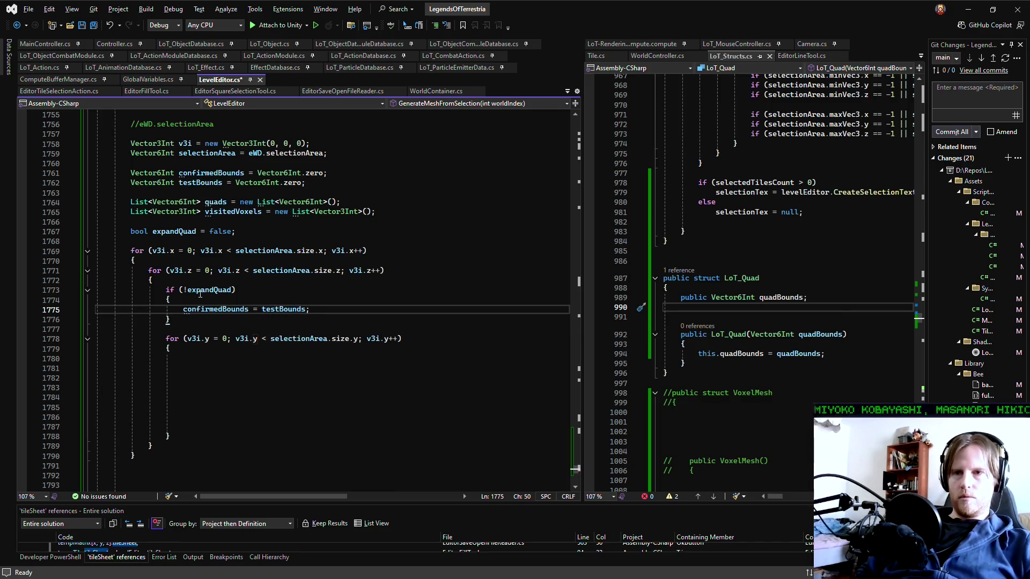
Add an else block after the if (!expandQuad) block
key("Down")
key("Return")
type("else {")
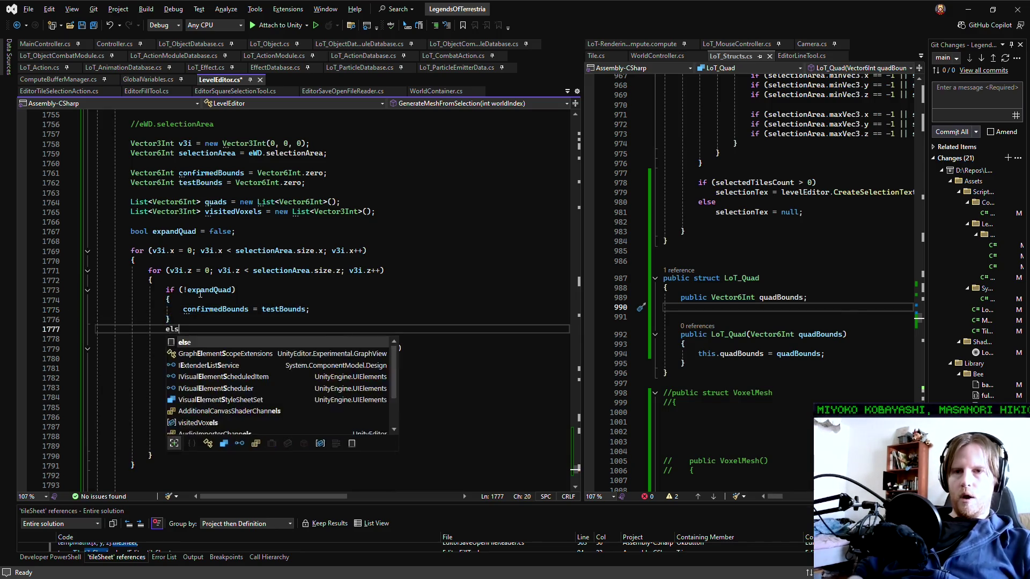
key("Return")
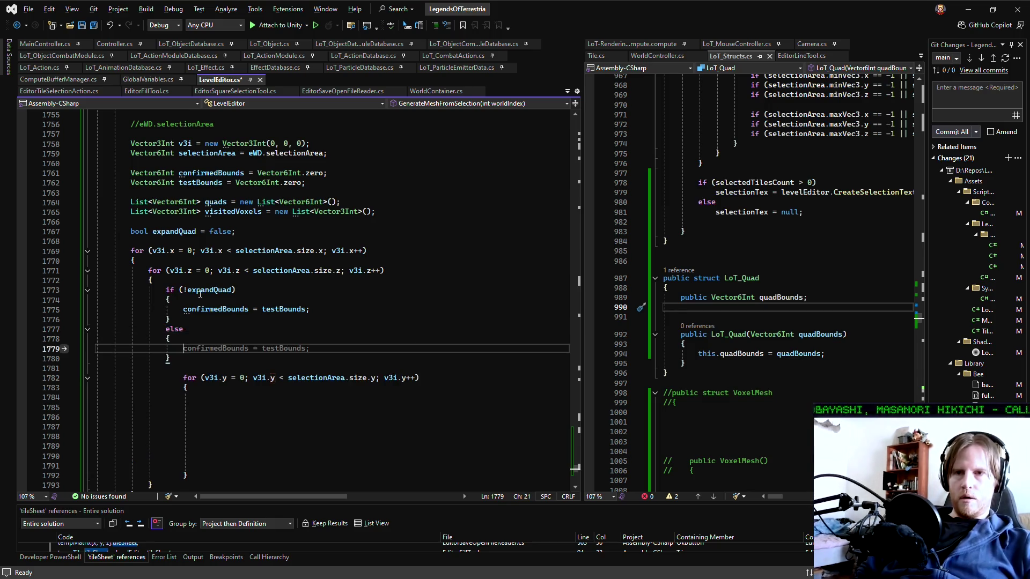
Inside the else block, assign confirmedBounds.maxVec3 = testBounds.maxVec3
type("confirmedBounds.max")
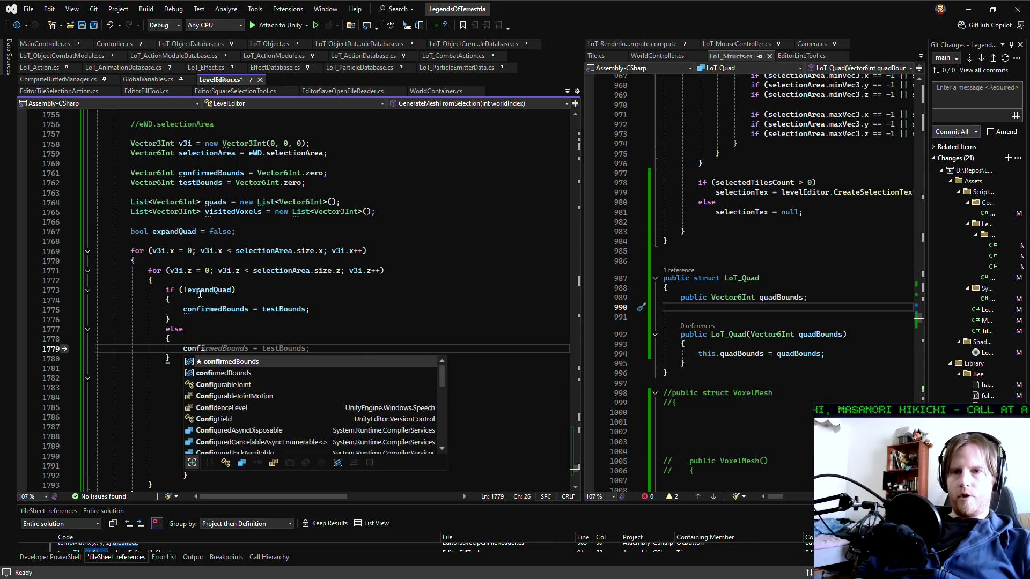
key("Tab")
type(".maxVec")
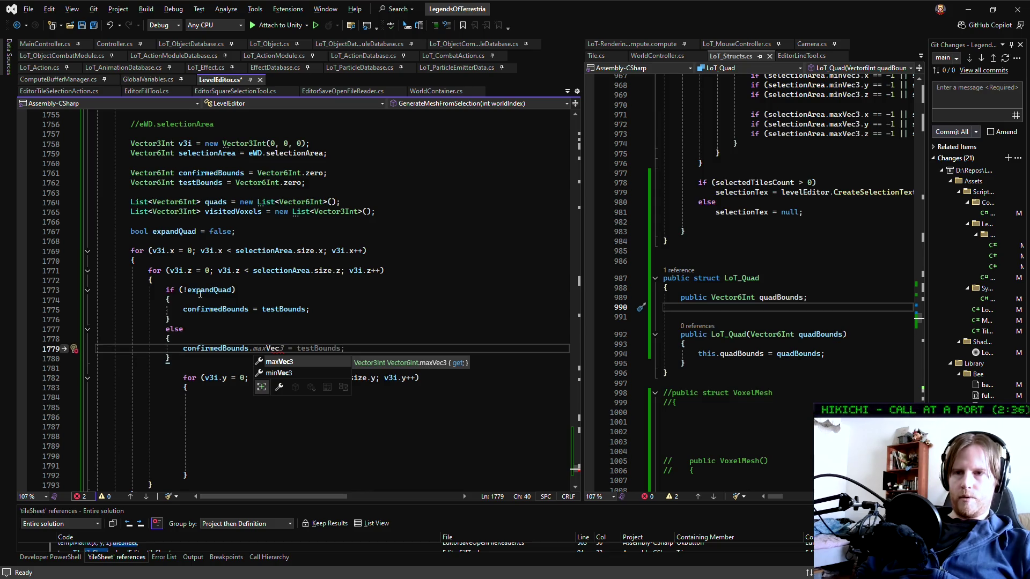
key("Tab")
type("= testB")
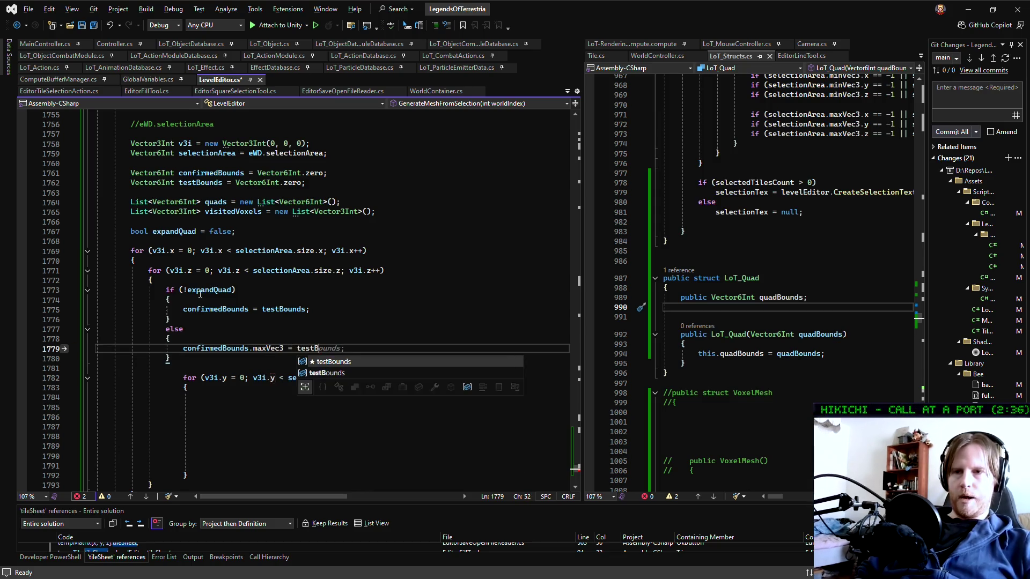
key("Tab")
type(".")
key("Tab")
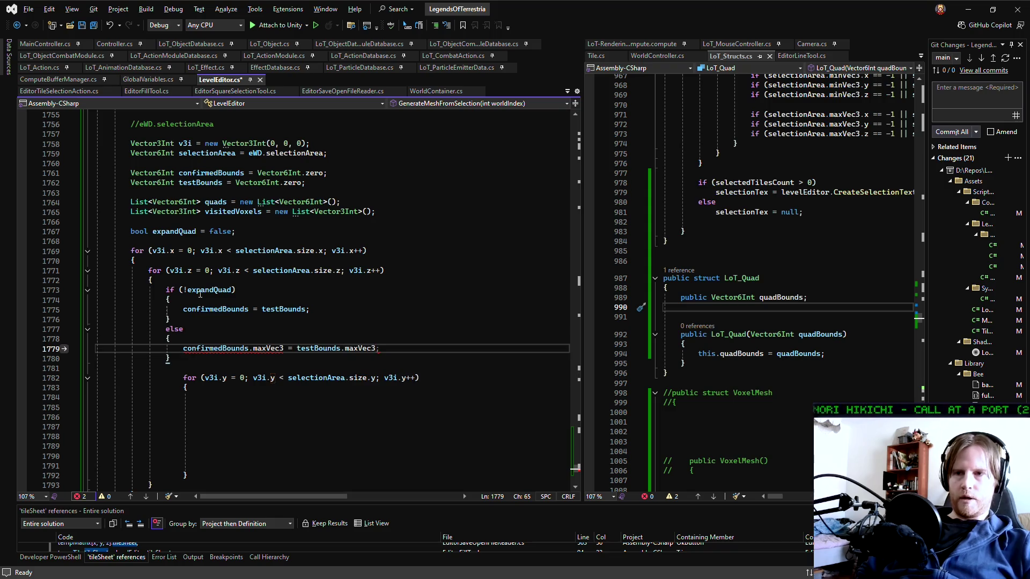
type(";")
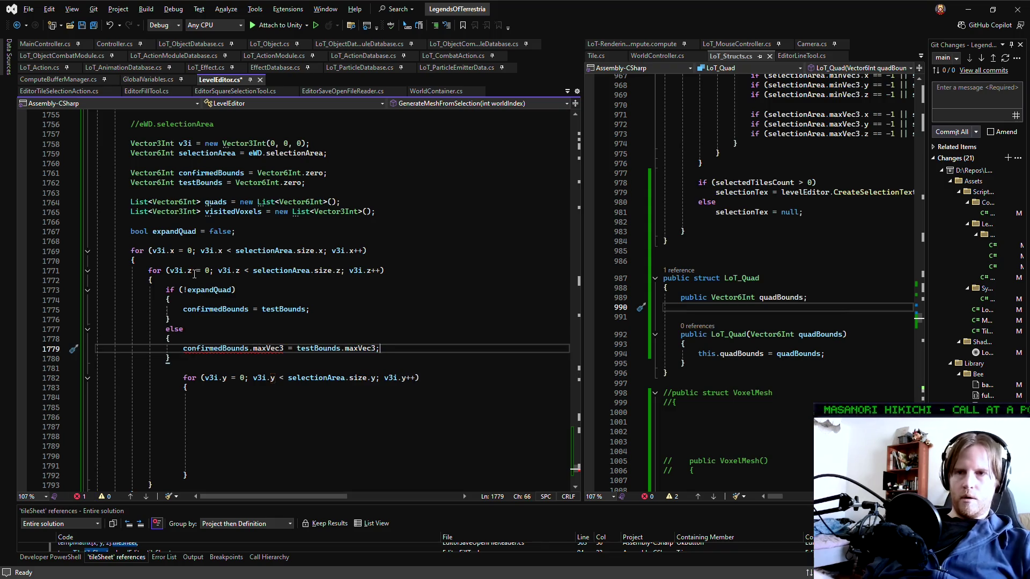
mouse_move(268, 348)
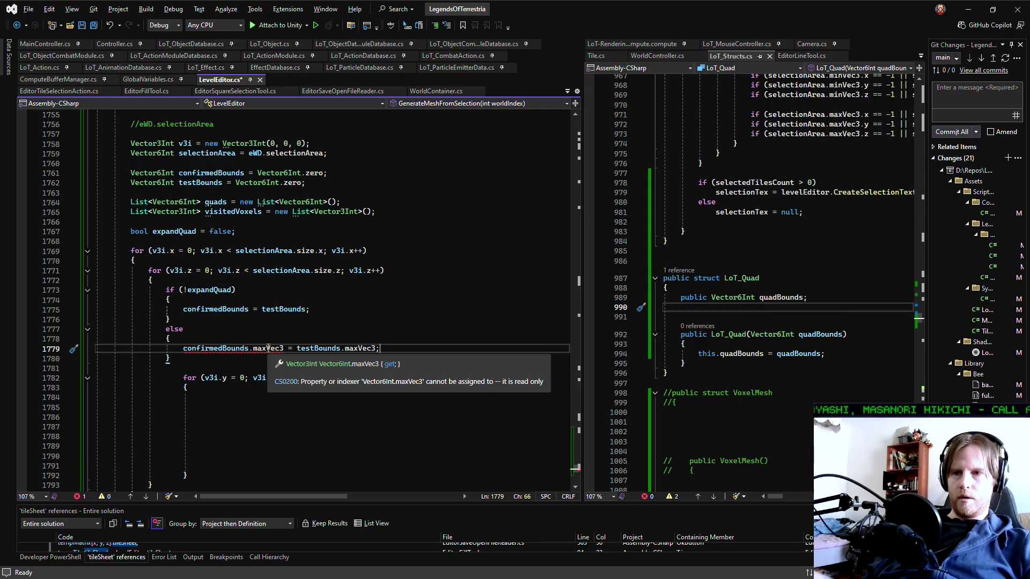
Inspect the maxVec3 definition in the Vector6Int struct
right_click(268, 348)
left_click(322, 335)
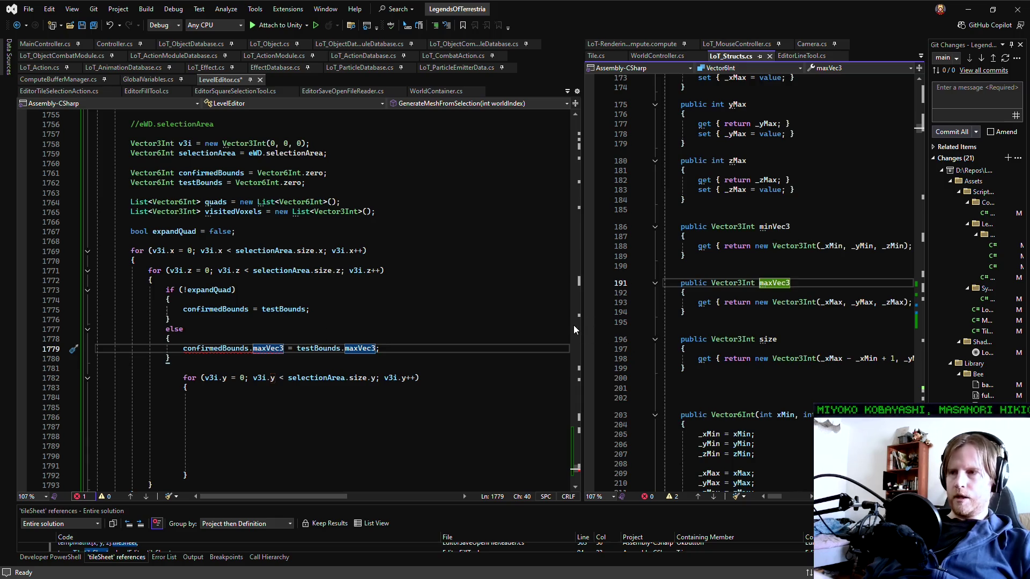
left_click_drag(584, 323, 416, 323)
scroll(615, 317, "down", 10)
scroll(615, 317, "down", 7)
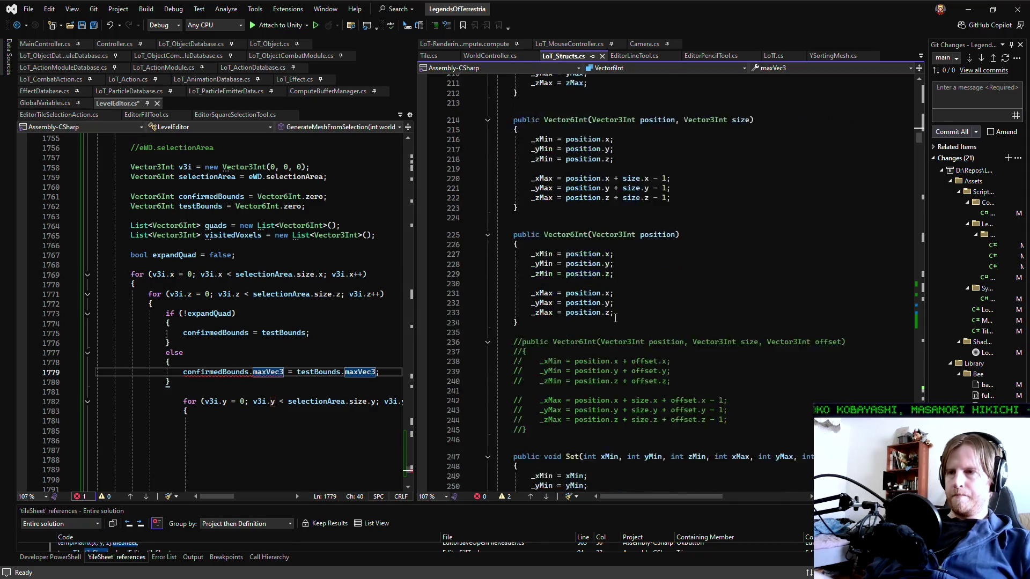
scroll(615, 317, "down", 4)
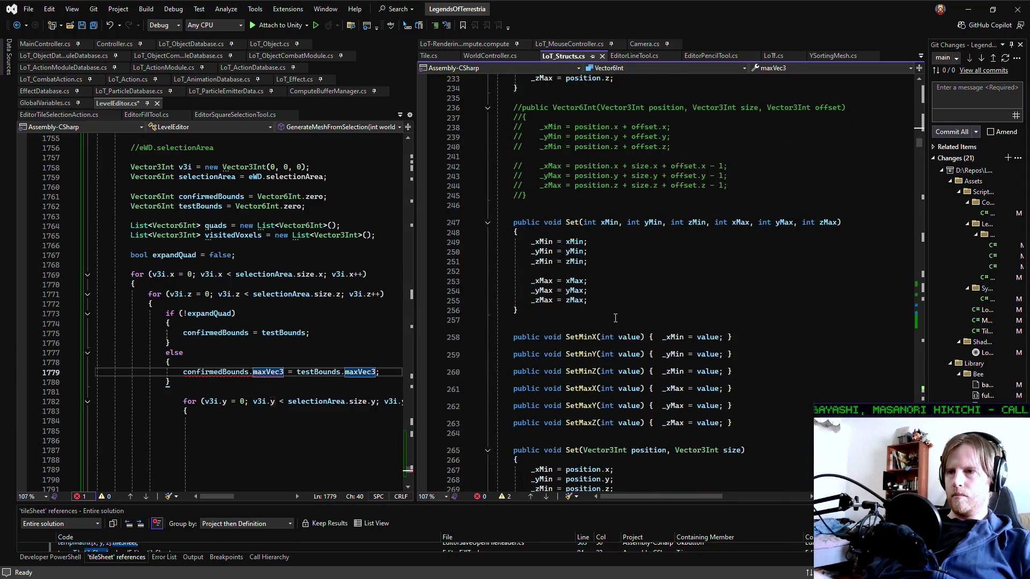
scroll(615, 317, "down", 5)
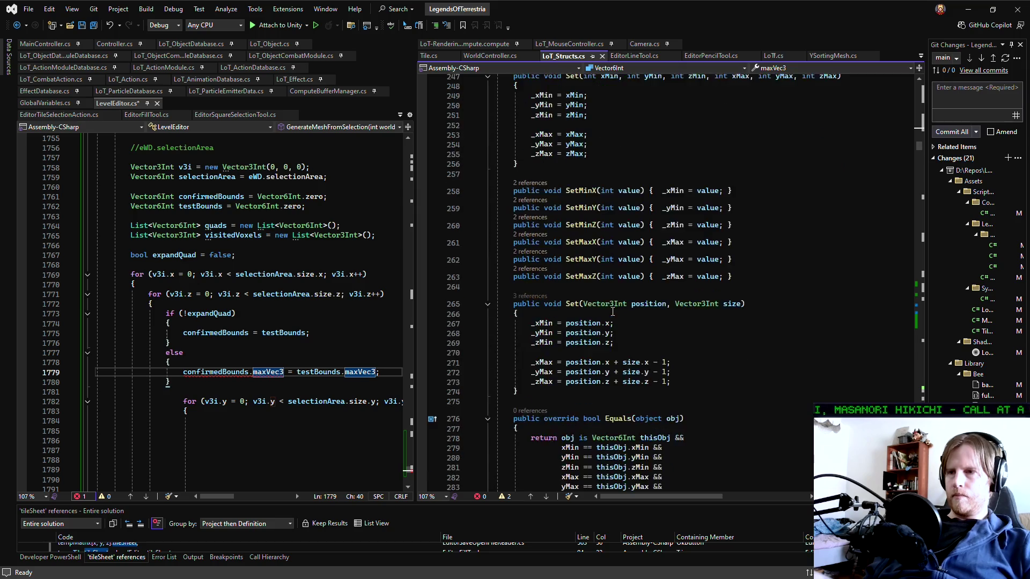
scroll(612, 312, "down", 4)
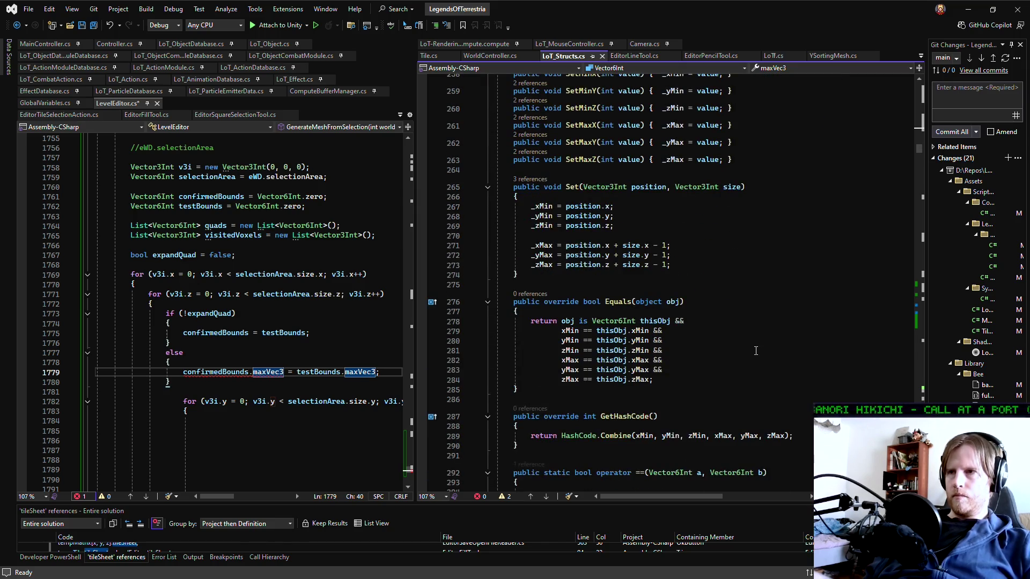
Start a confirmedBounds.Set(confirmedBounds.minVec3, …) call on line 1779
left_click(250, 372)
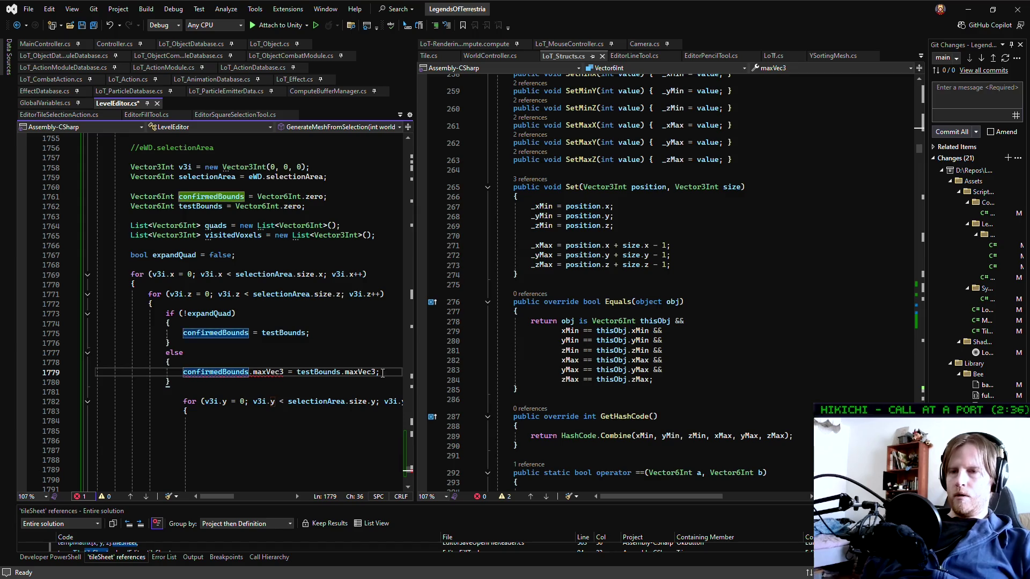
type("..Set")
key("Tab")
key("BackSpace")
key("BackSpace")
key("BackSpace")
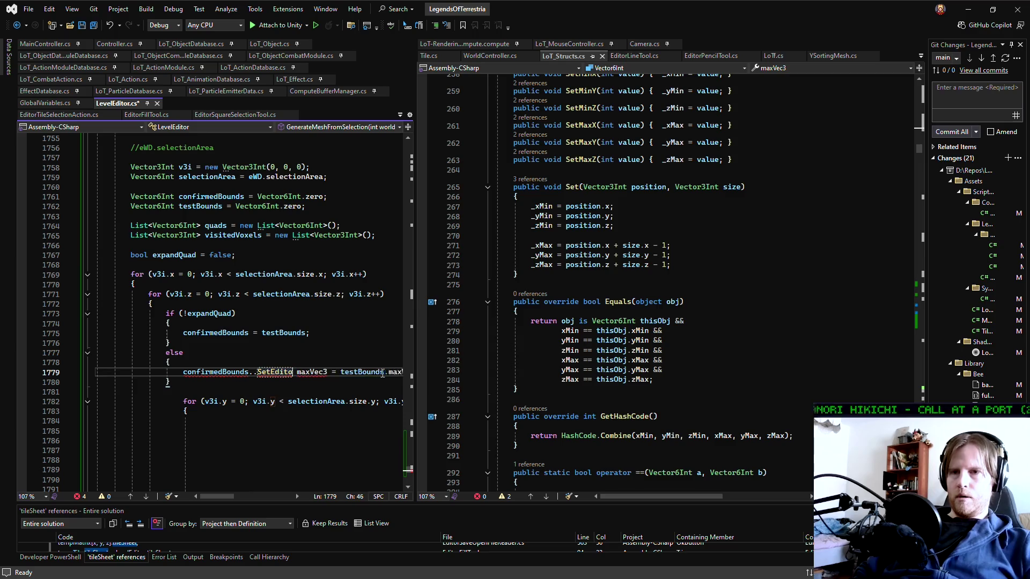
type("Set")
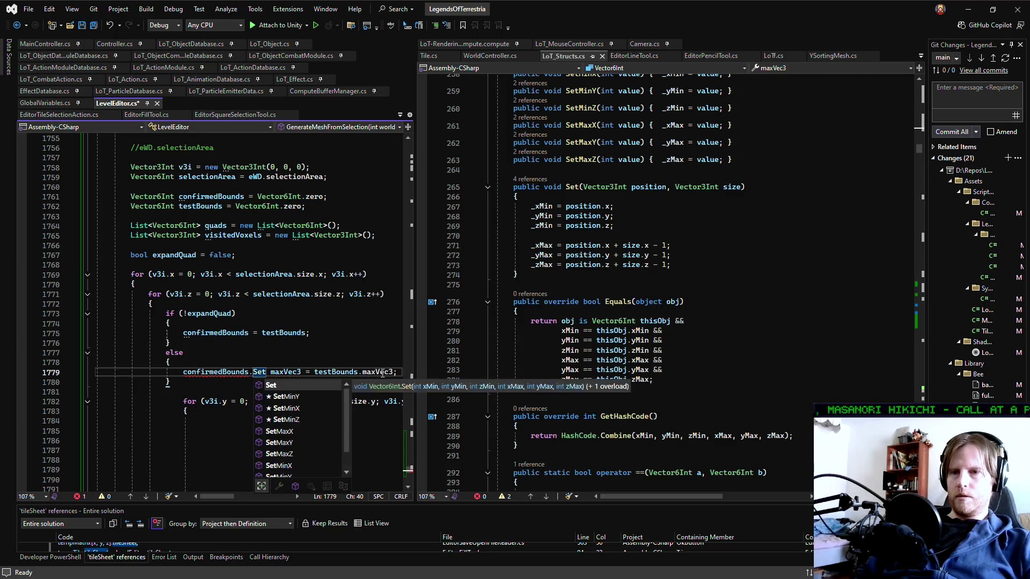
type("(")
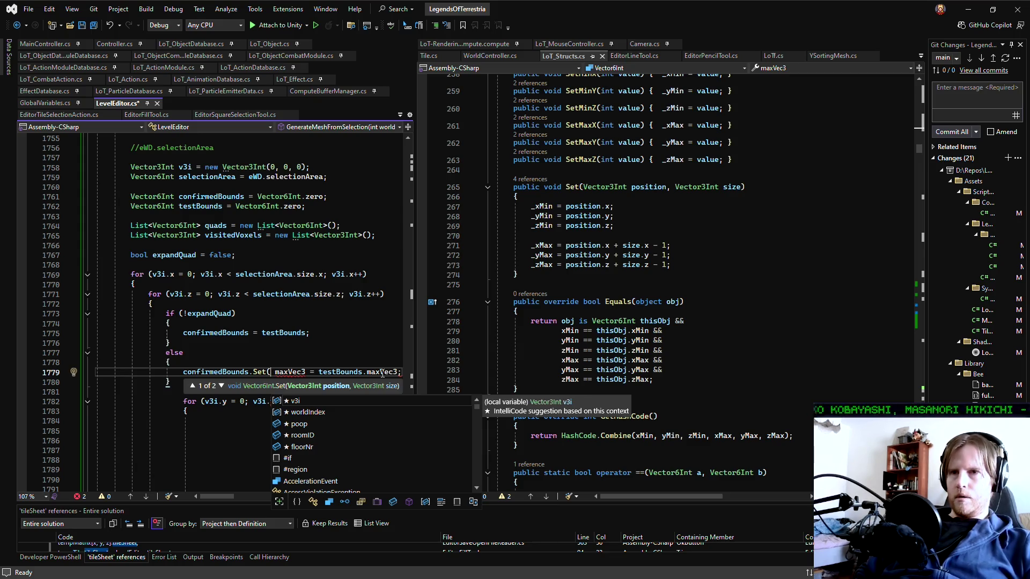
type("confirmedBounds")
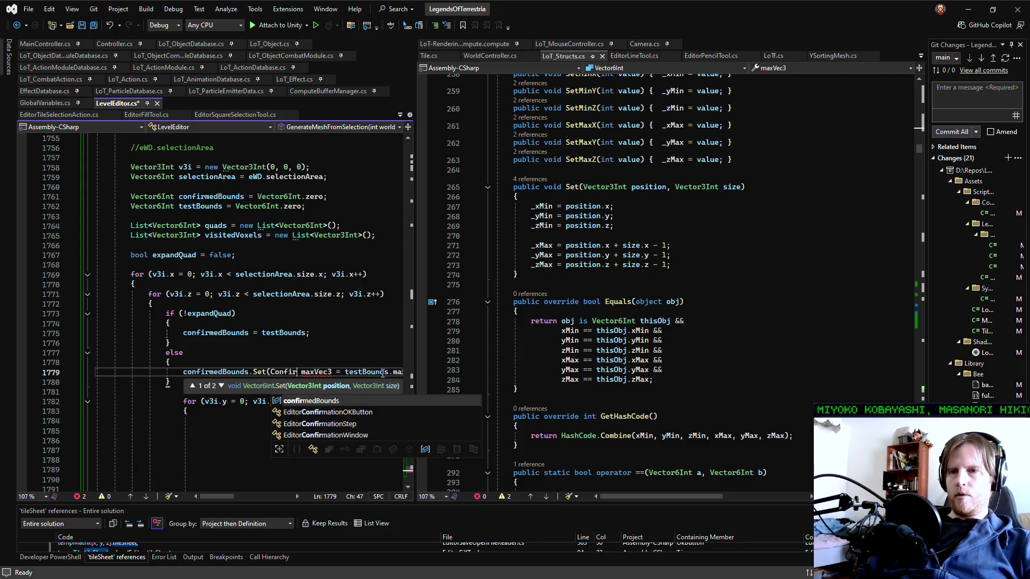
type(".minVec3, maxVe")
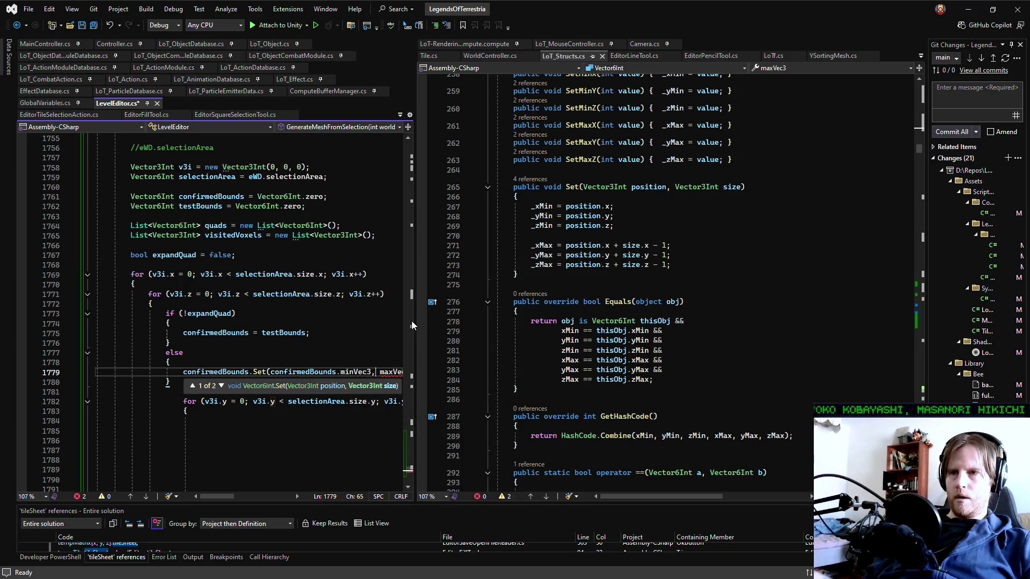
key("Escape")
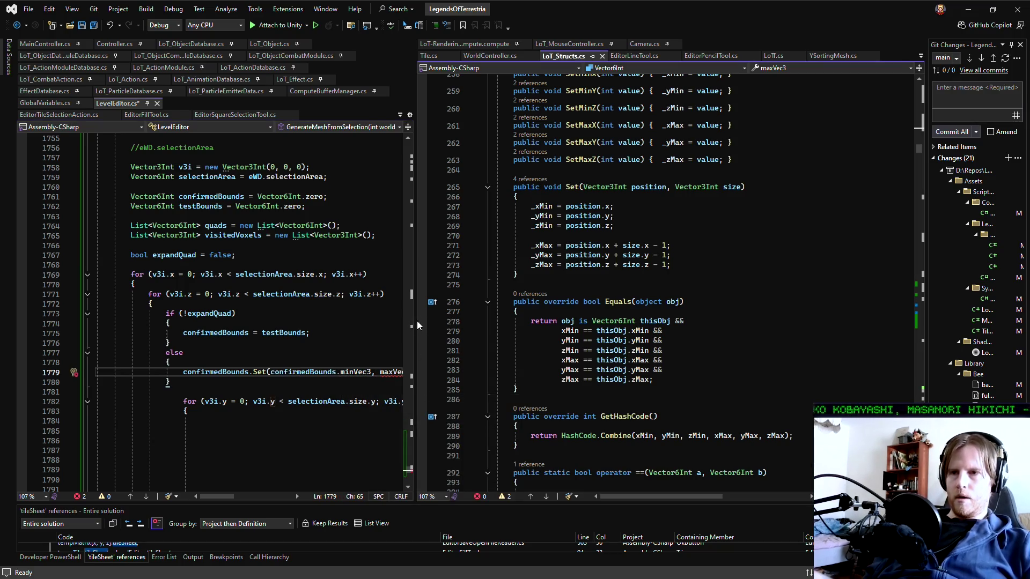
Complete the call as confirmedBounds.Set(confirmedBounds.minVec3, testBounds.maxVec3), removing the leftover old text
left_click_drag(414, 310, 757, 301)
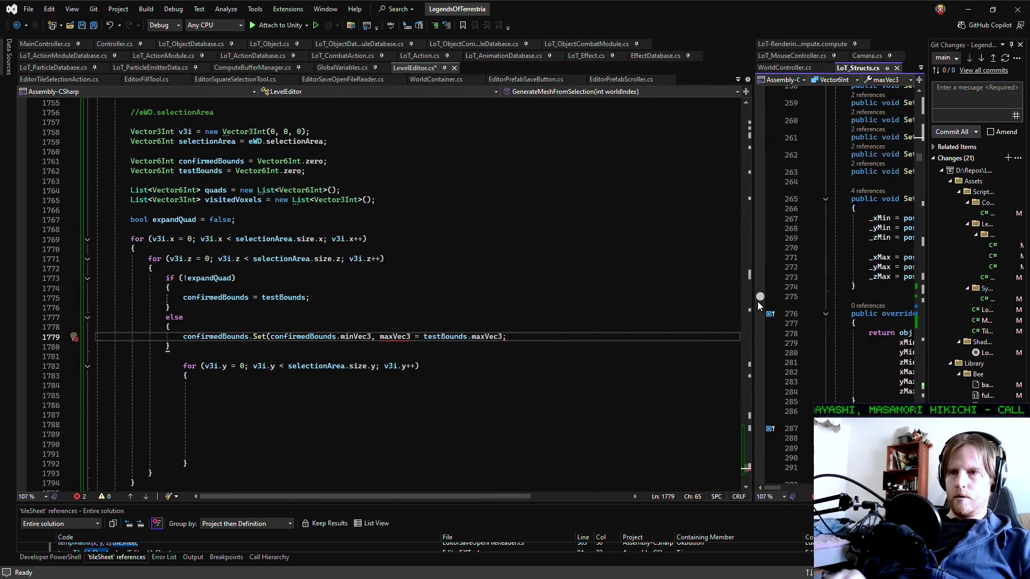
type("t")
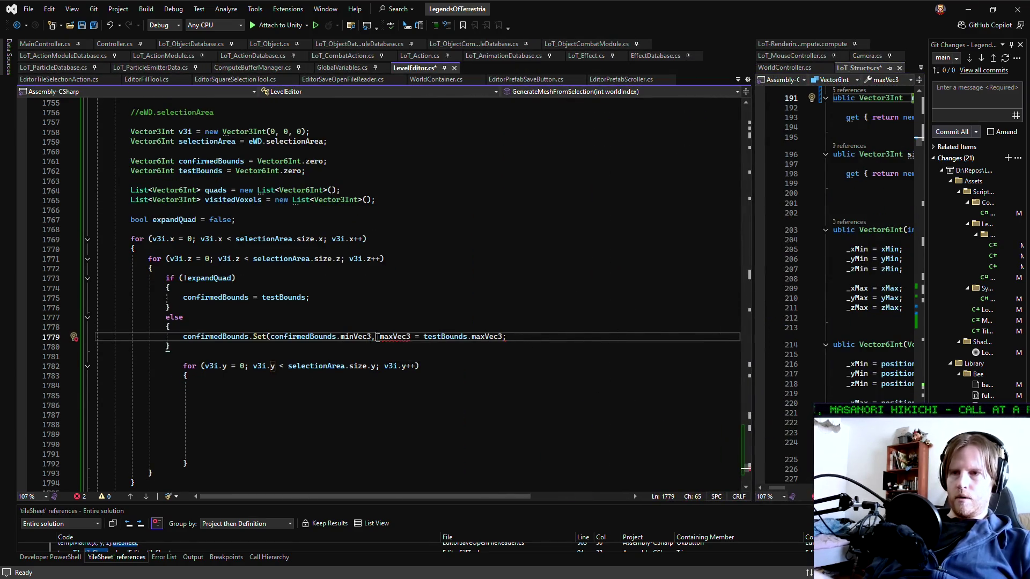
type("est")
key("Tab")
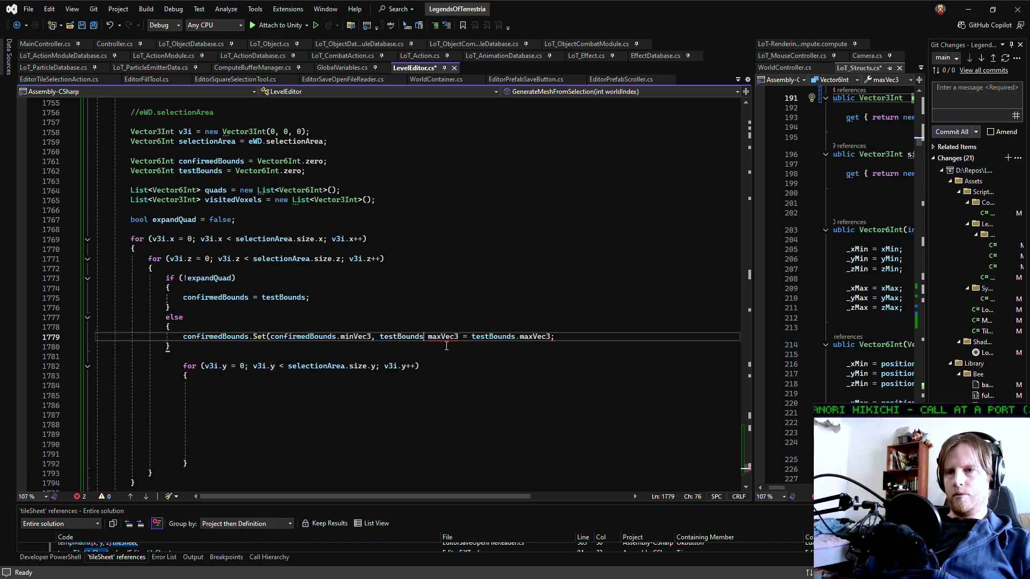
type(".")
key("Up")
key("Tab")
key("Delete")
key("Delete")
key("ctrl+Delete")
key("ctrl+Delete")
key("ctrl+Delete")
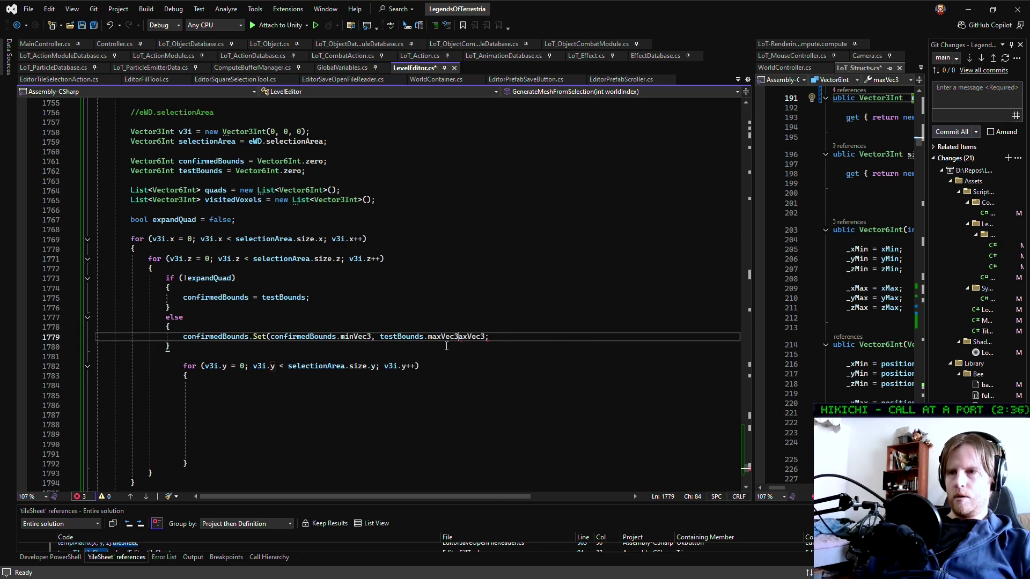
type(")")
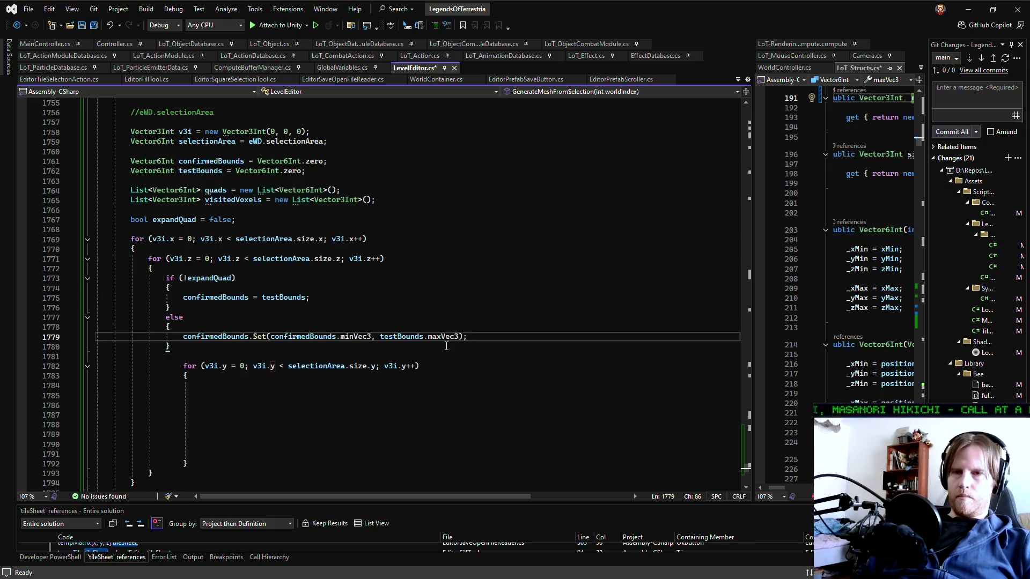
Add 'expandQuad = true;' below the testBounds assignment in the if block
key("Up")
key("Up")
key("Up")
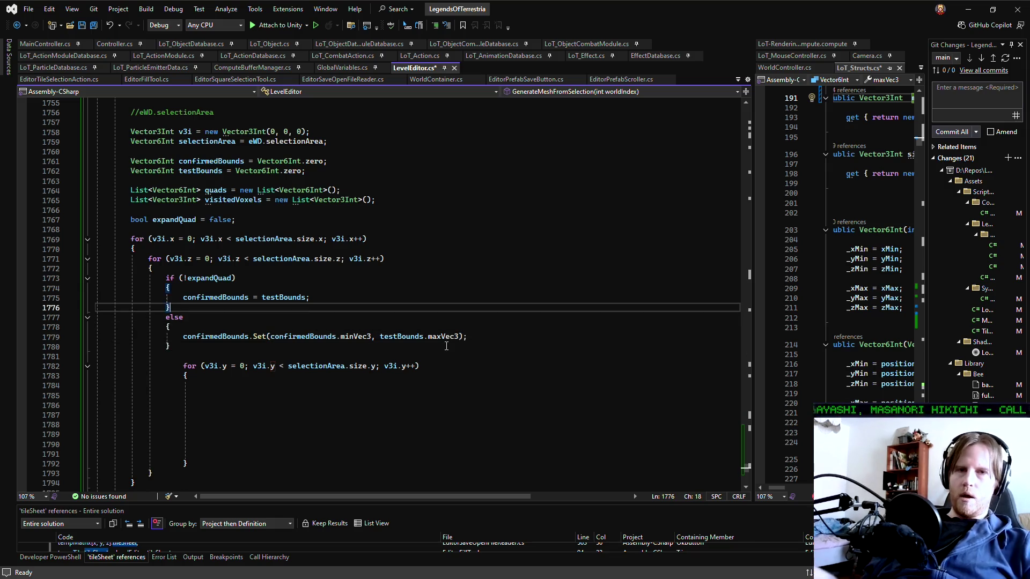
left_click(317, 301)
key("Return")
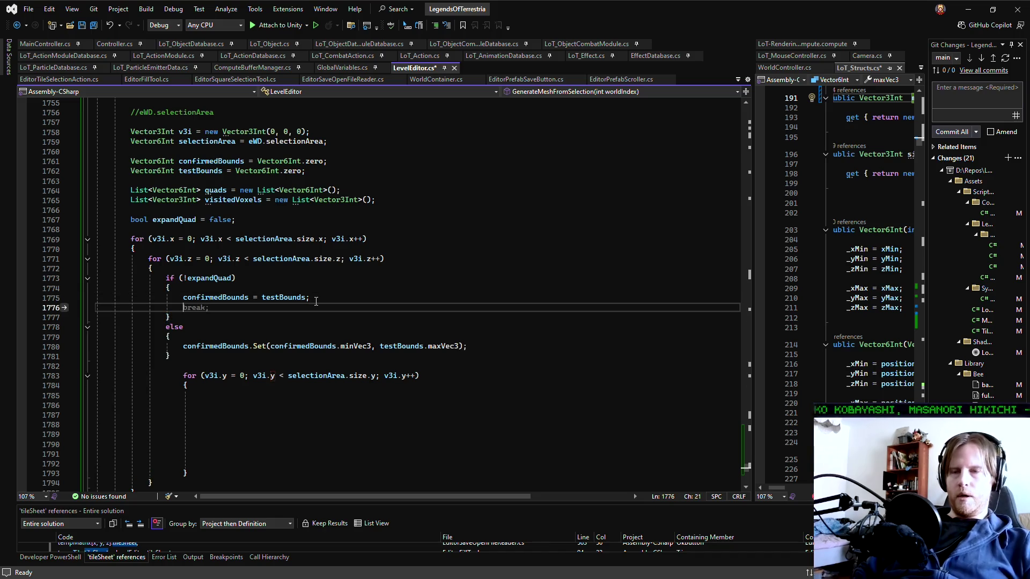
type("expand")
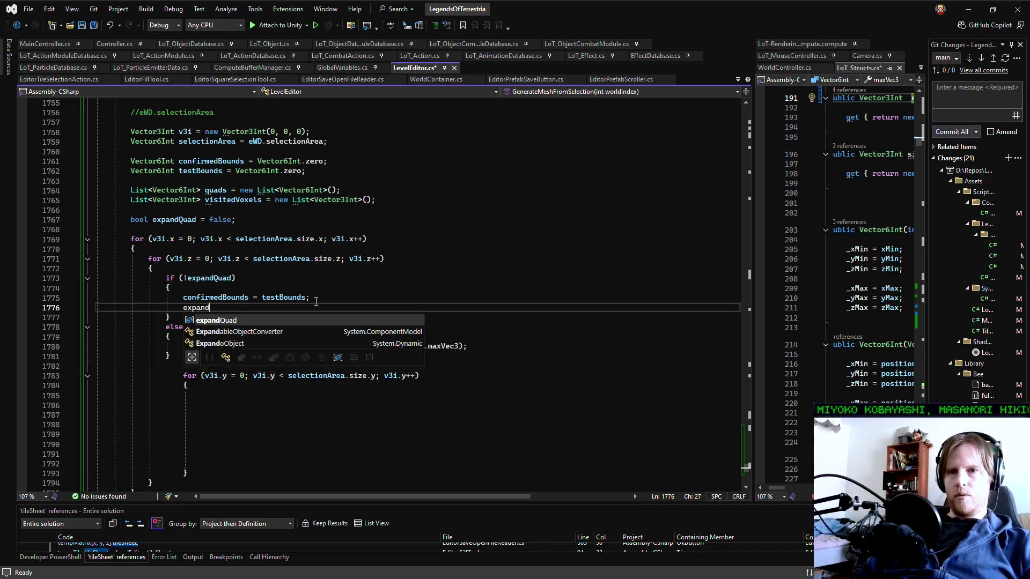
type("Quad = true;")
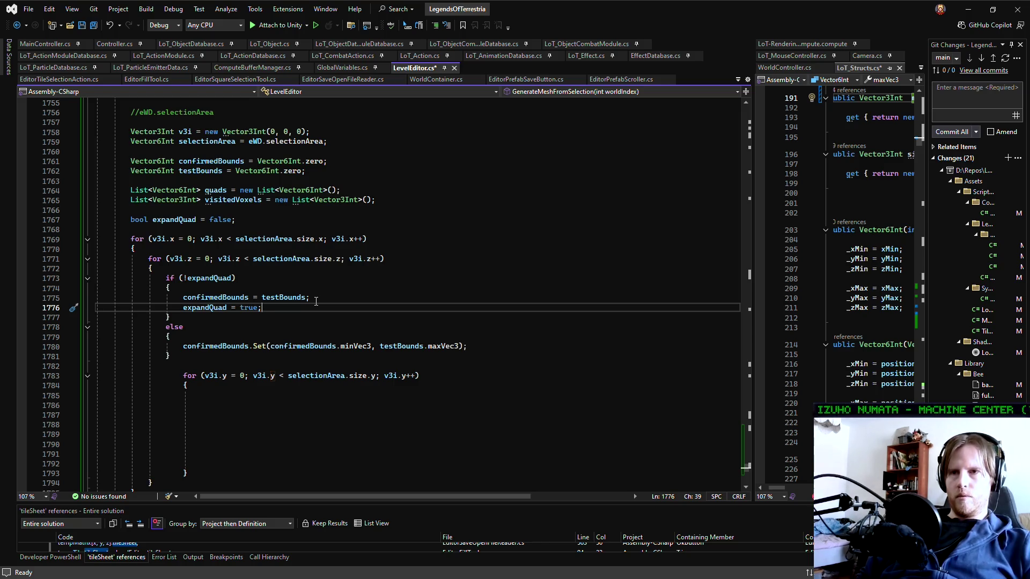
Insert 'expandQuad = false;' as the first line inside the x-loop body
left_click(173, 245)
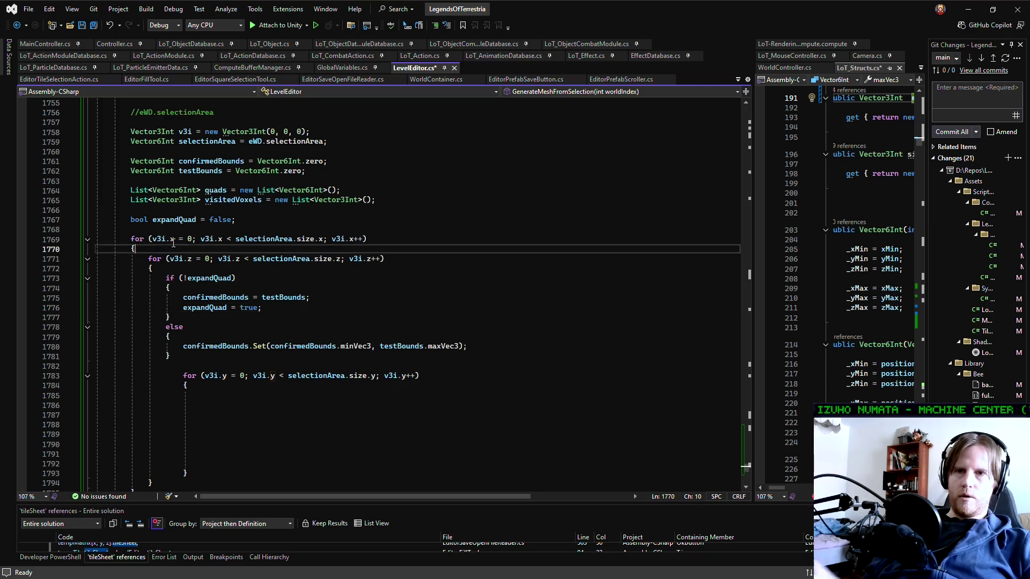
key("Return")
type("expandQuad = ")
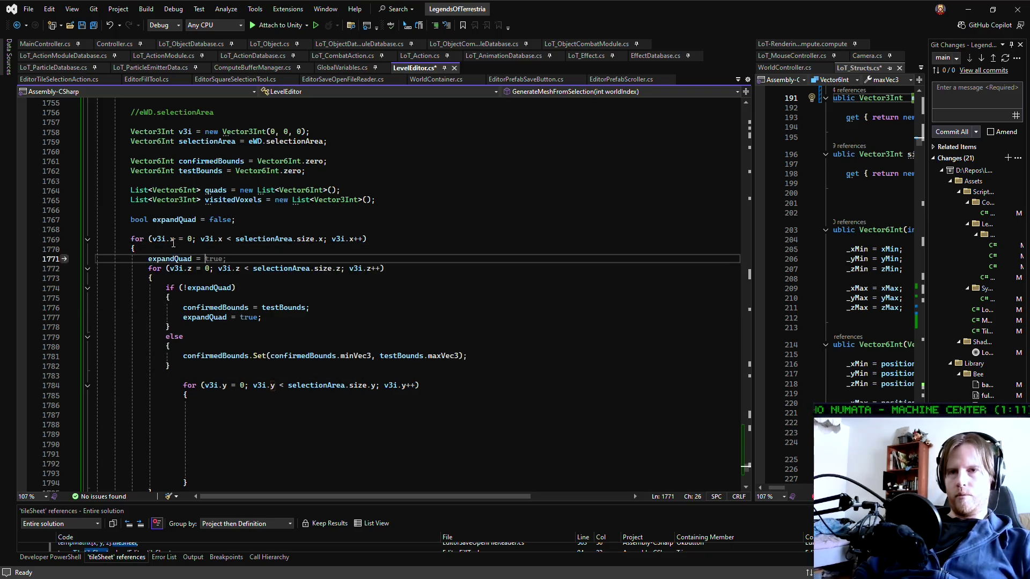
type("false;")
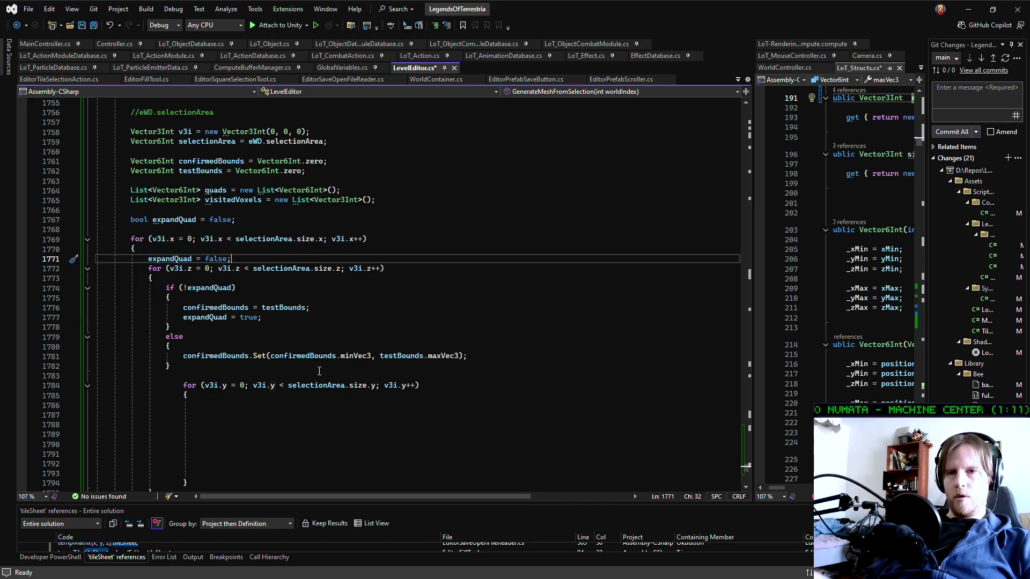
left_click(506, 356)
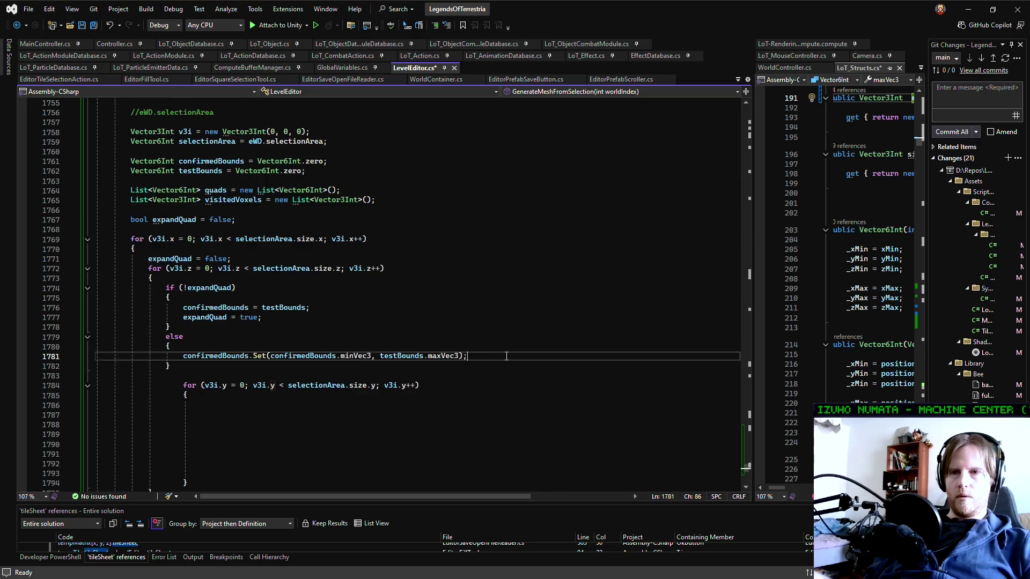
scroll(507, 356, "down", 2)
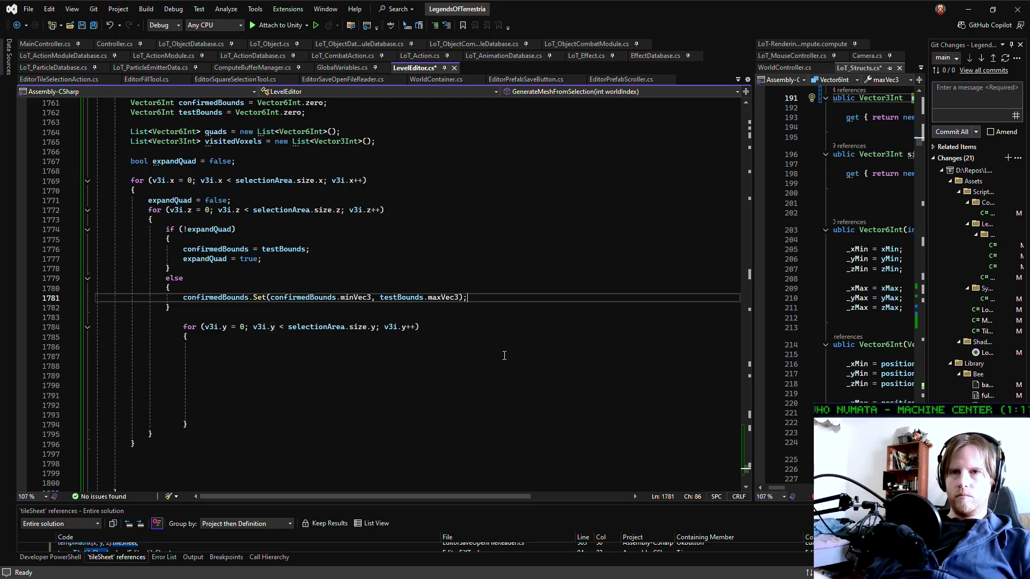
scroll(504, 356, "up", 1)
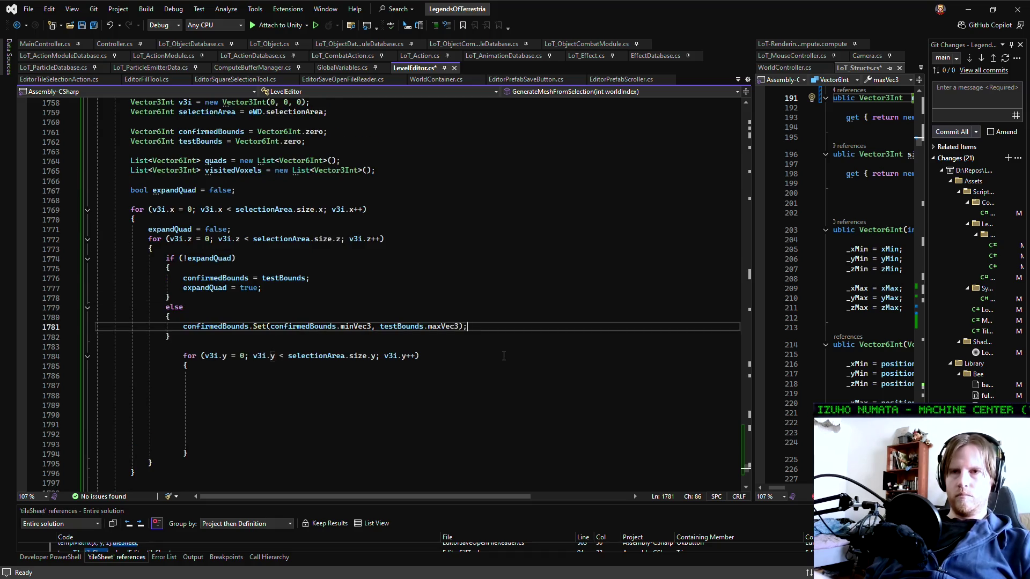
left_click(327, 190)
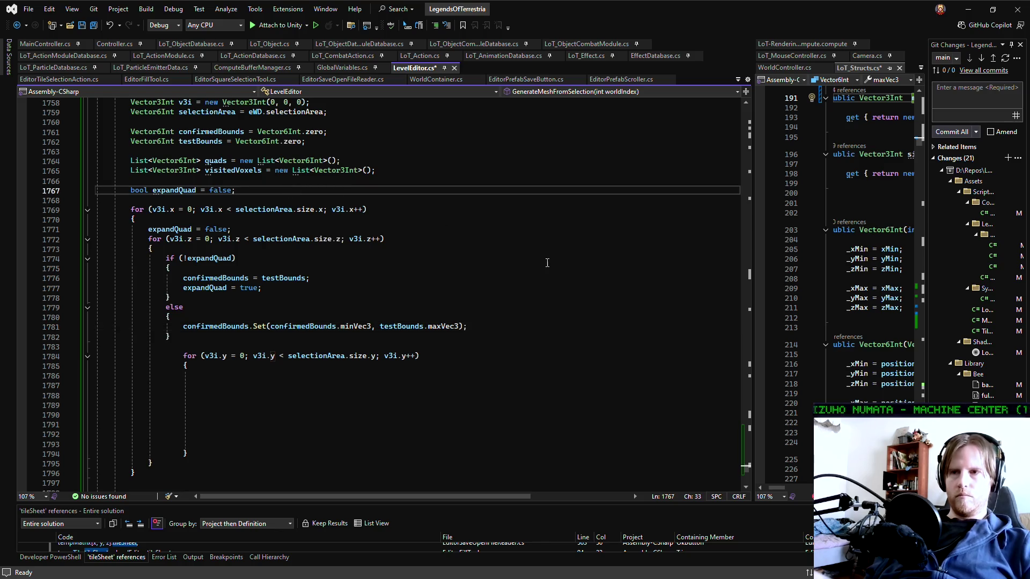
Declare 'Vector3Int storedIndex = Vector3Int.zero' below expandQuad and save LevelEditor.cs
key("Return")
key("Return")
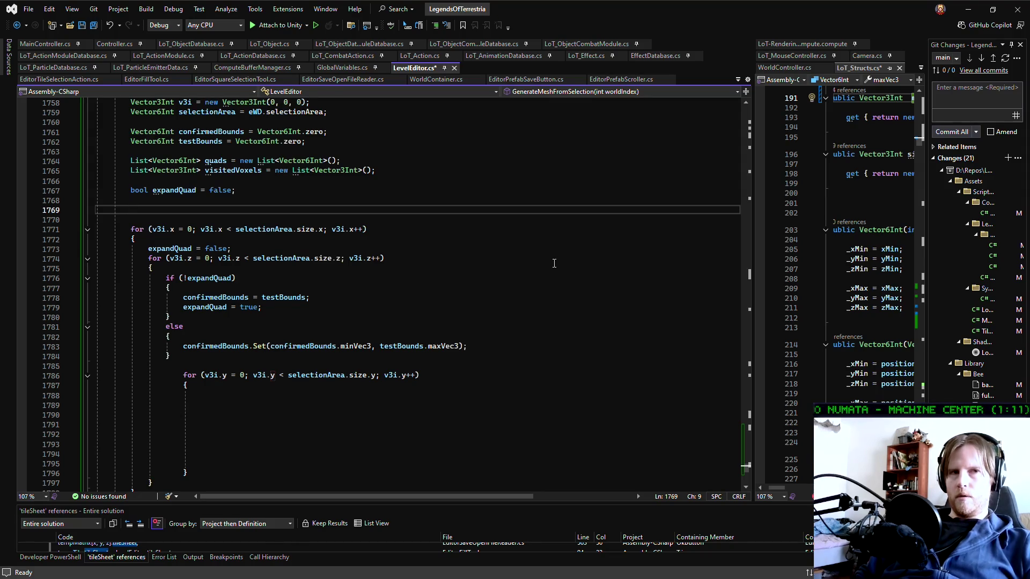
type("Vector3Int")
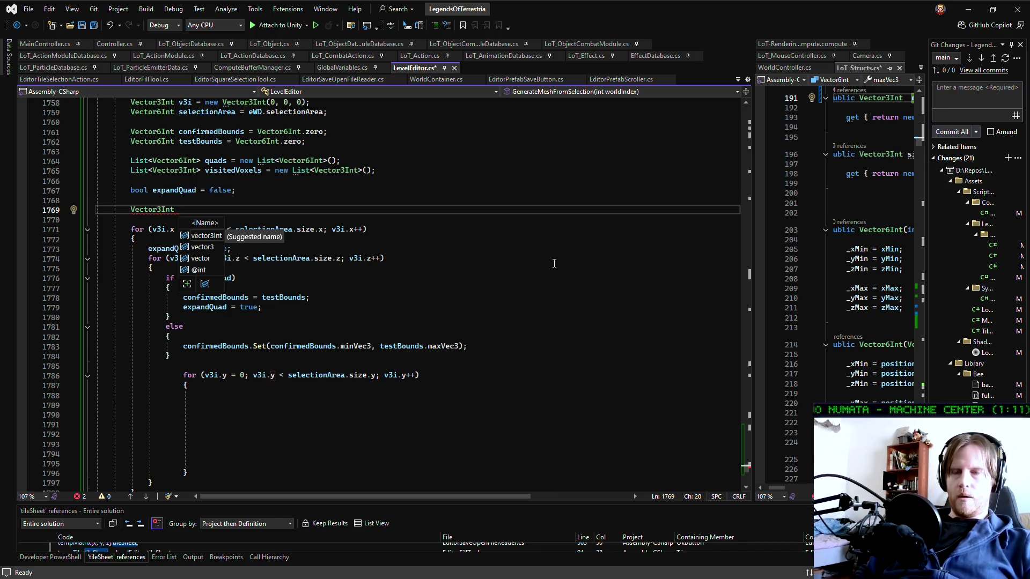
type(" stored")
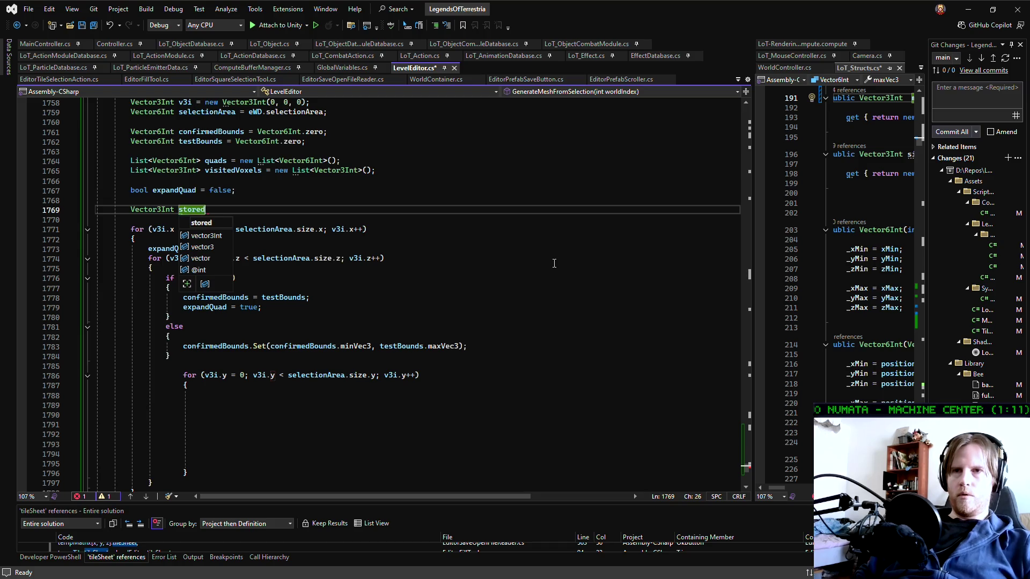
type("Vec3")
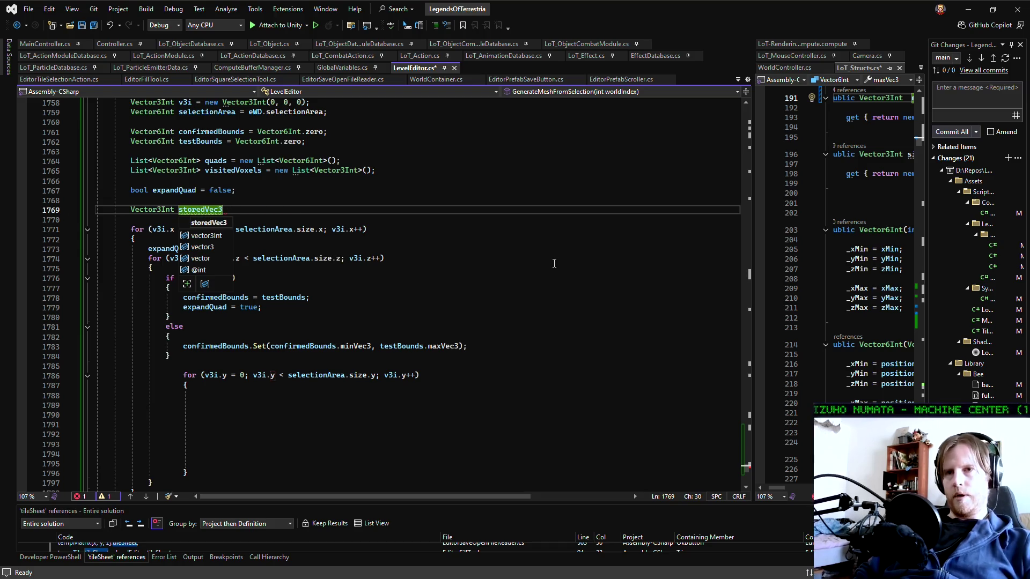
key("BackSpace")
key("BackSpace")
key("BackSpace")
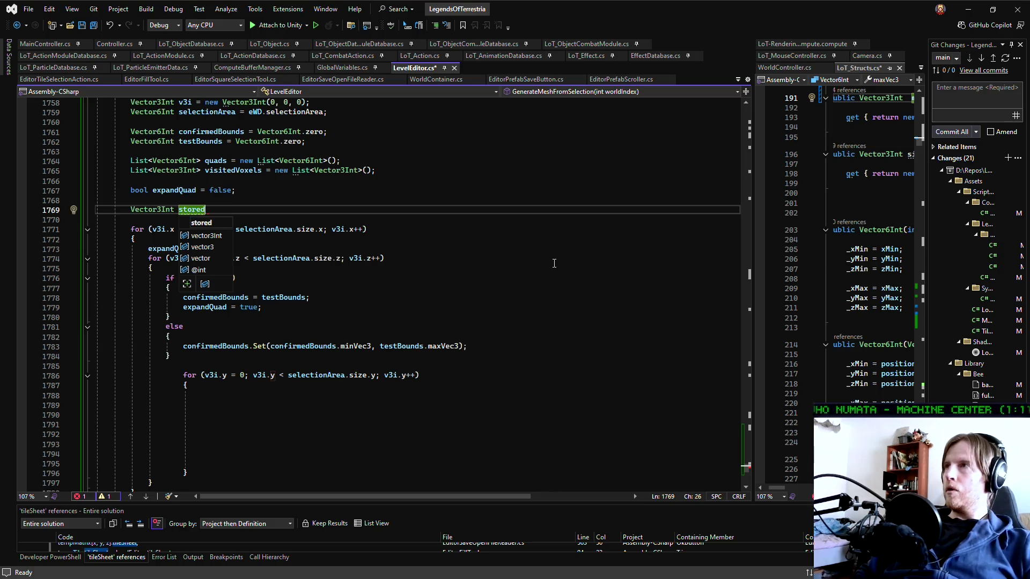
type("Index")
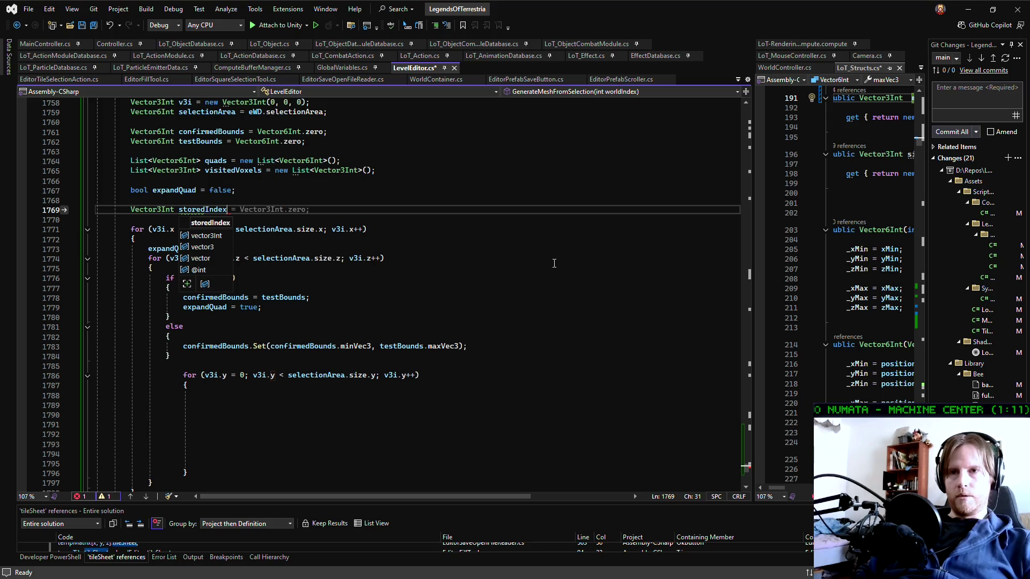
key("Tab")
key("ctrl+s")
Outdent the y-loop block one level with Shift+Tab so it sits beside the expandQuad if/else
scroll(546, 253, "down", 3)
left_click(257, 318)
left_click(258, 311)
scroll(257, 311, "up", 1)
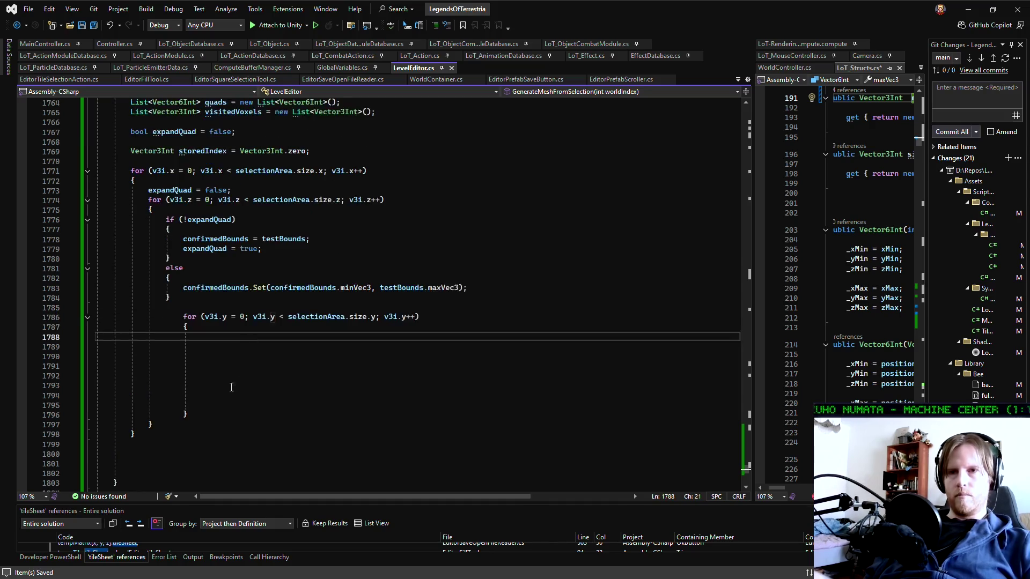
left_click_drag(188, 414, 110, 316)
key("shift+Tab")
left_click(233, 368)
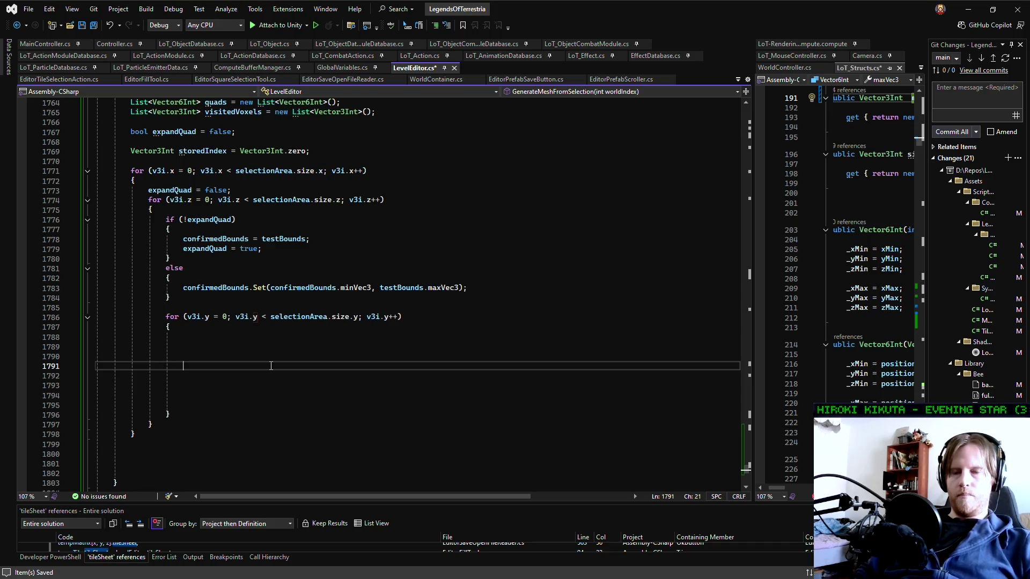
Begin the y-loop's if condition with eWD.selectedTiles using IntelliSense completion
type("if(")
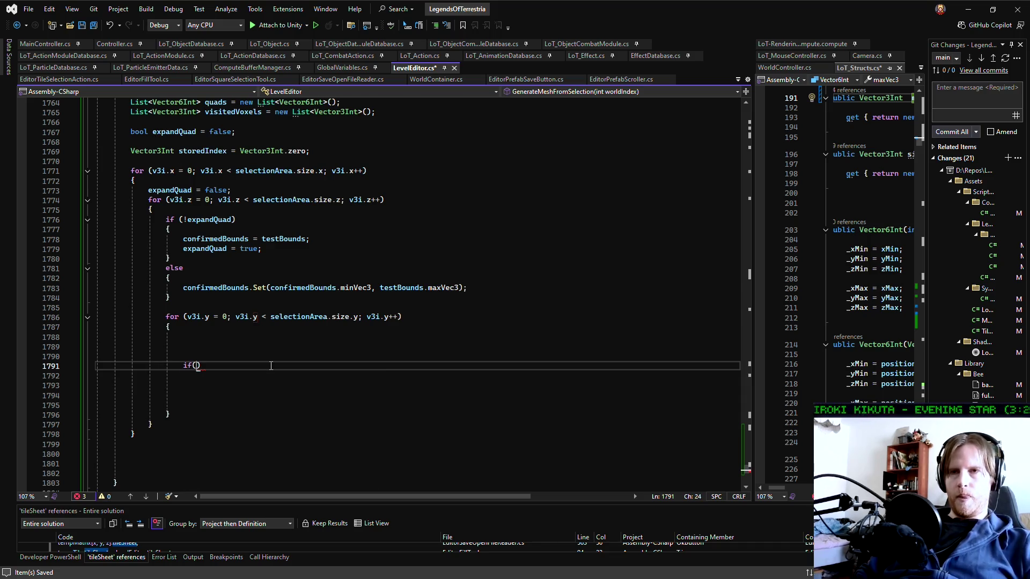
type("eWD.")
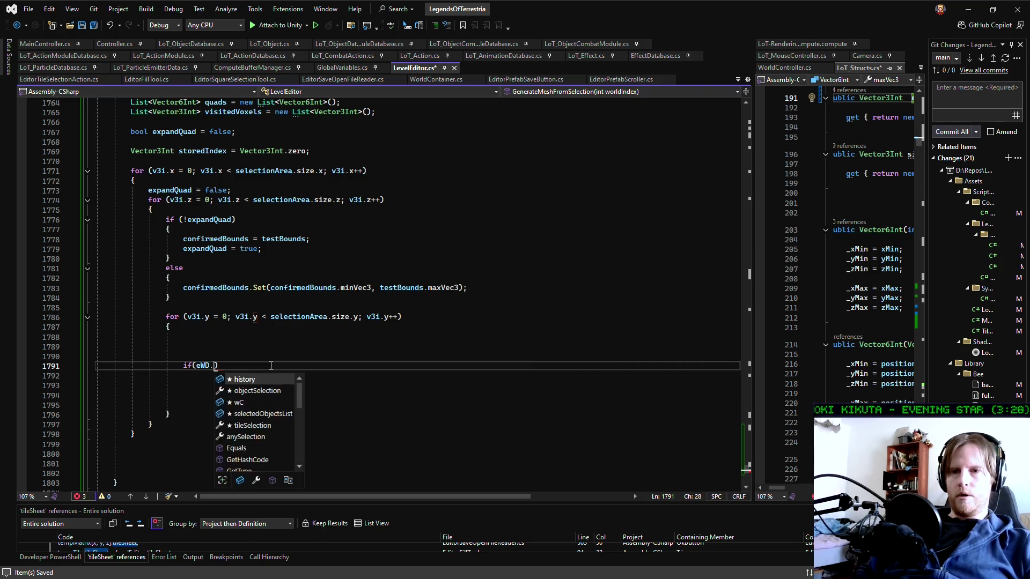
type("sele")
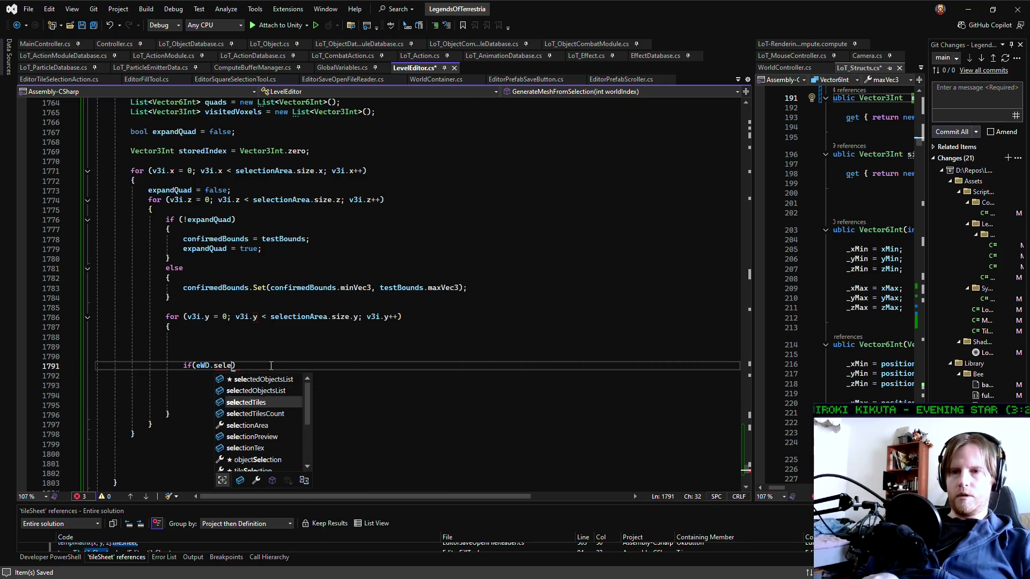
key("Tab")
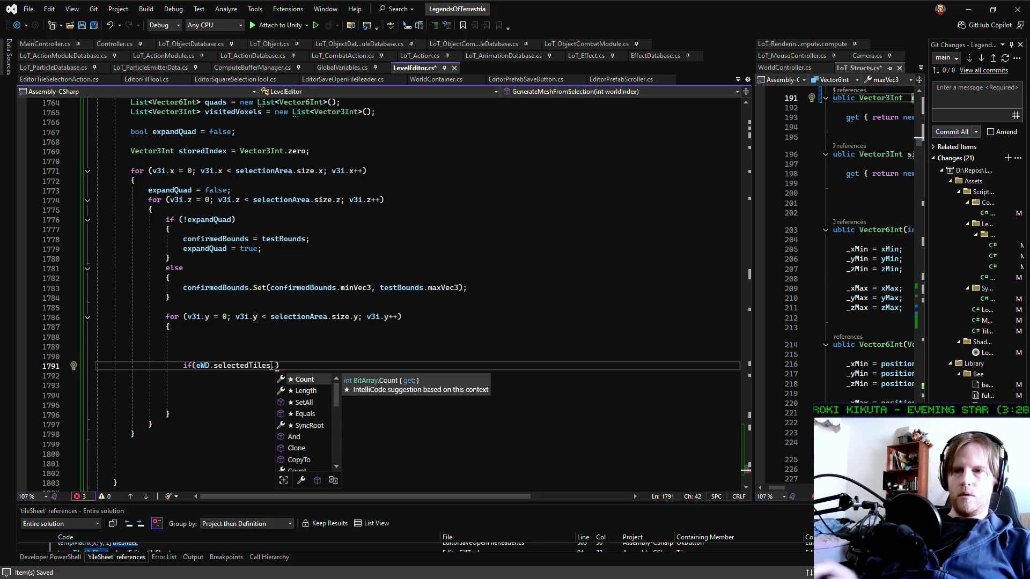
scroll(311, 419, "down", 2)
scroll(316, 423, "down", 1)
scroll(327, 440, "down", 1)
key("Escape")
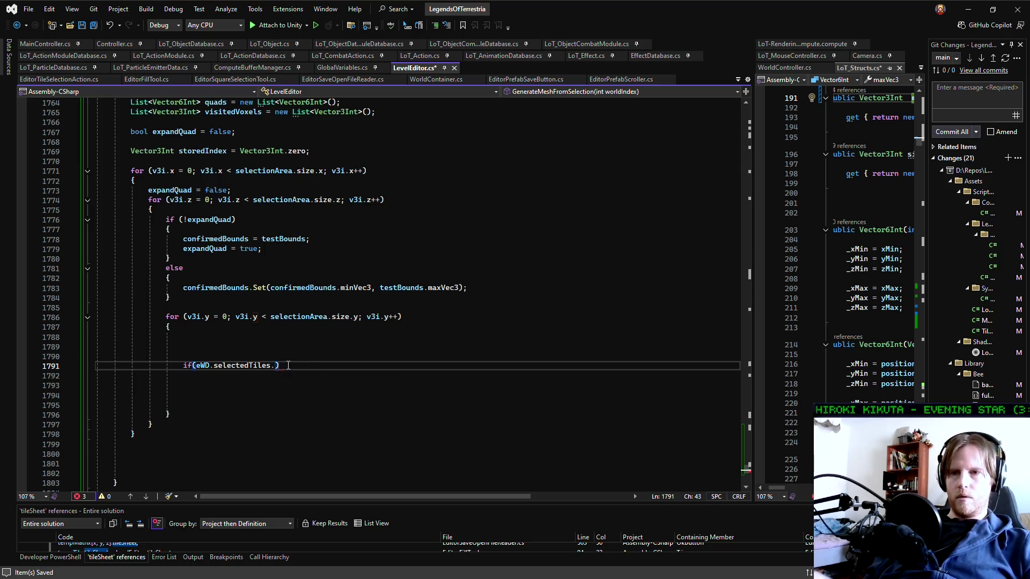
key("BackSpace")
Index selectedTiles with LoTf.Index3Dto1D(v3i, eWD.wC.mapSize.x, eWD.wC.mapSize.y) and add an empty braced body
type("[LoTf.")
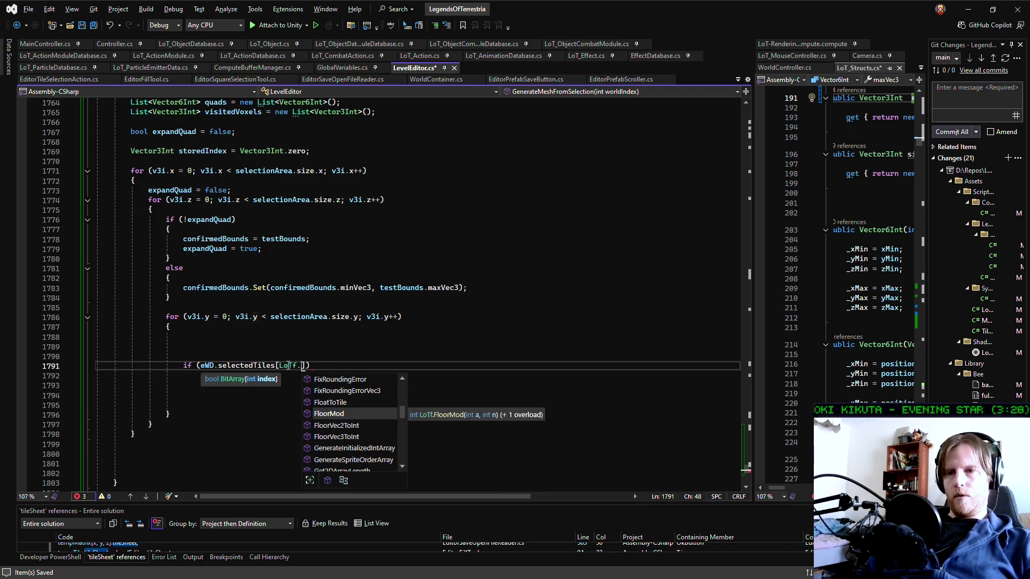
type("3")
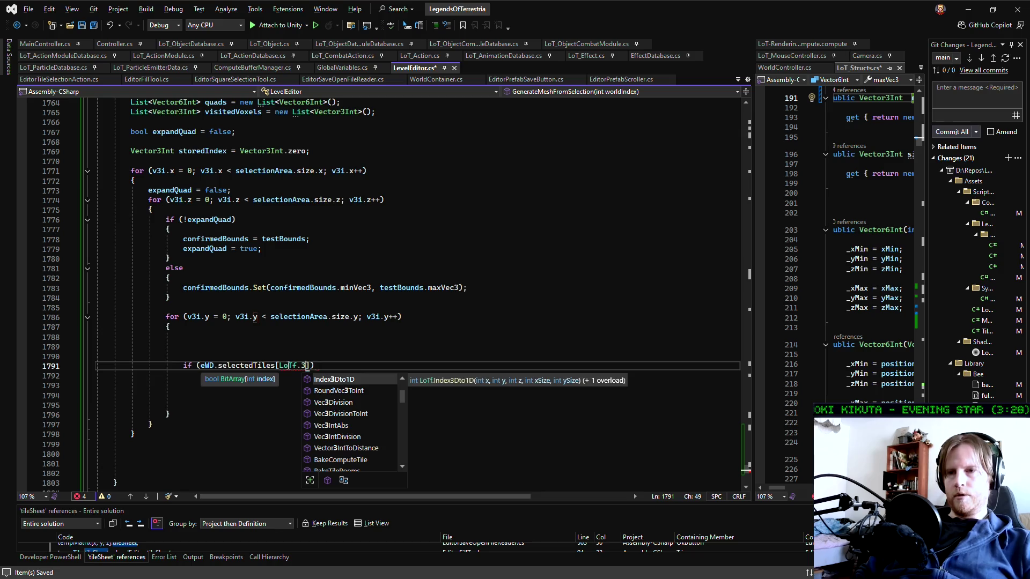
key("Tab")
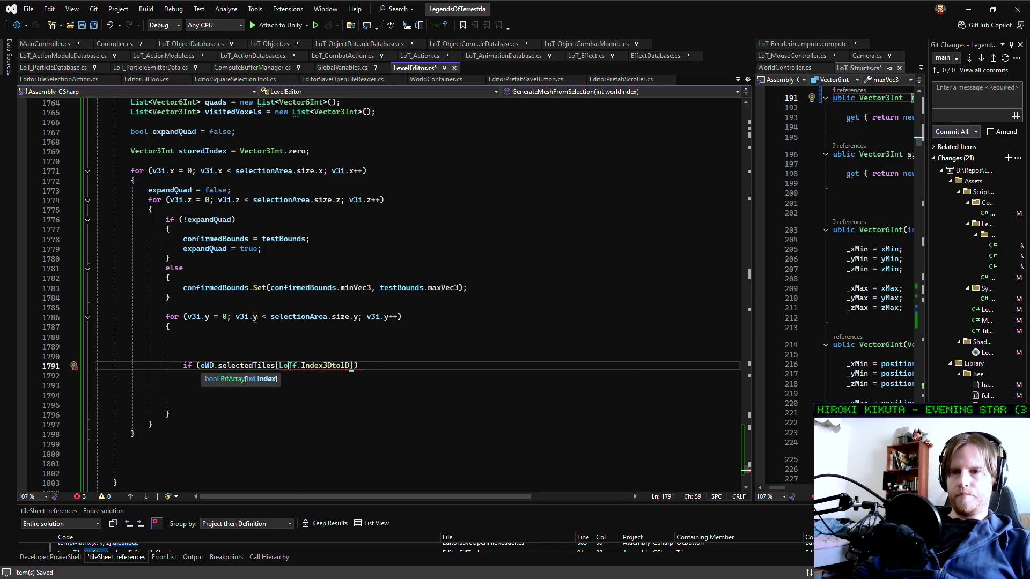
type("(")
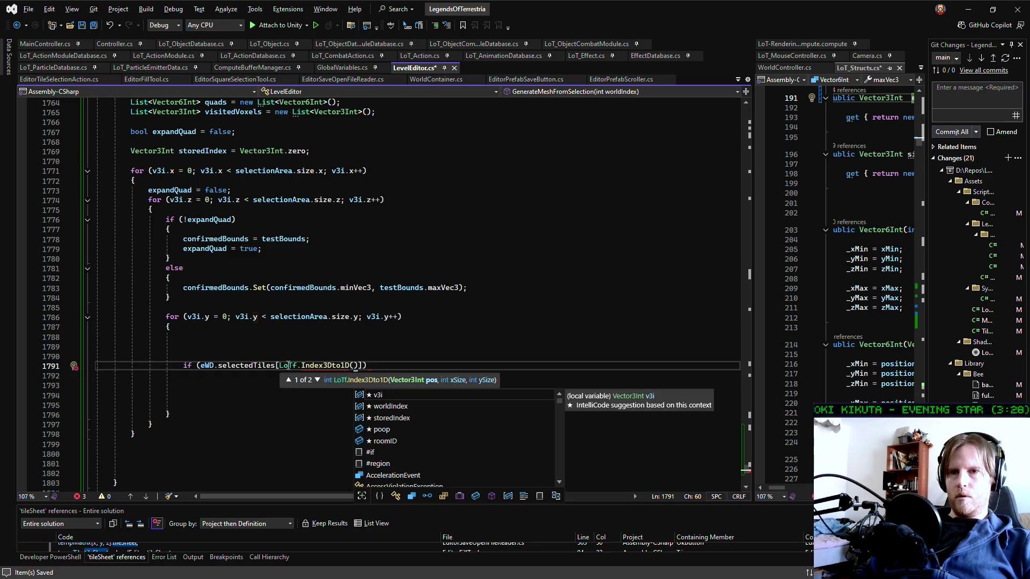
type("v3i")
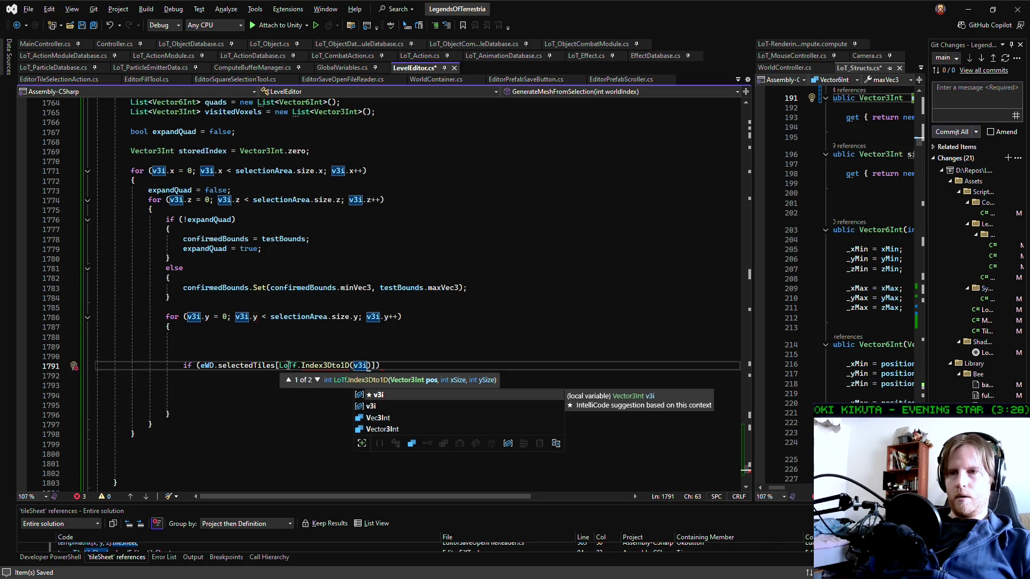
type(",")
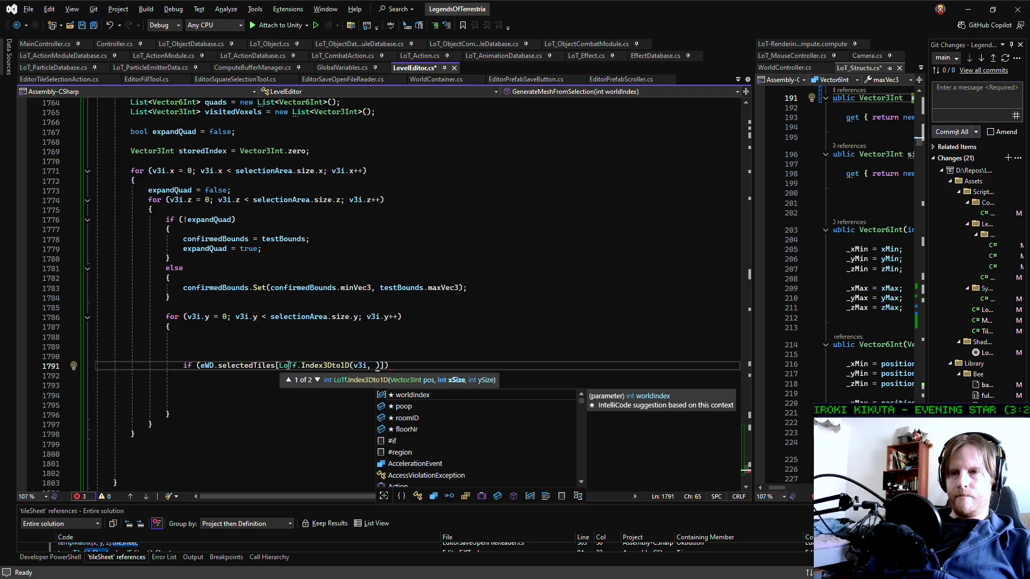
type("ewd")
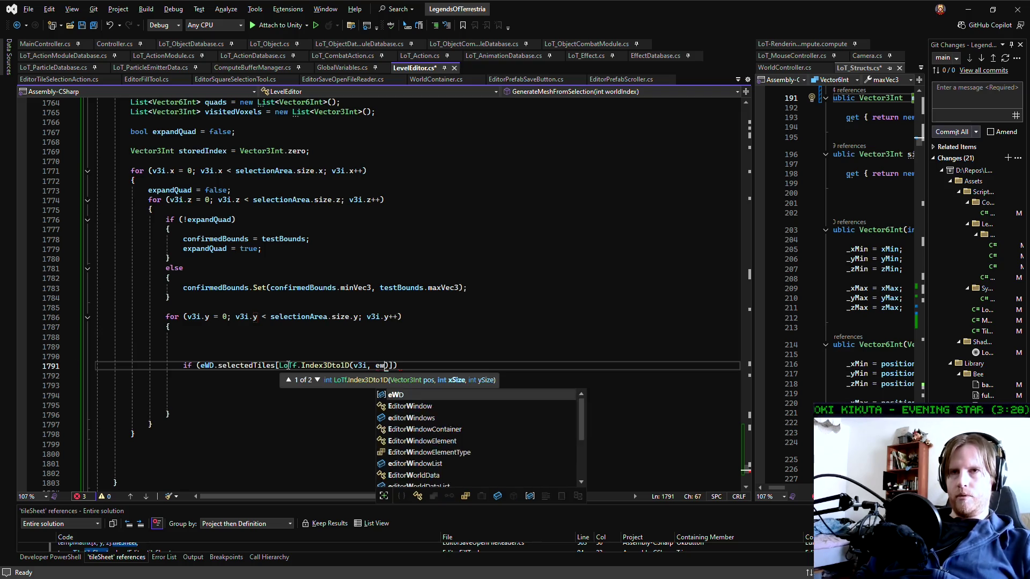
type(".")
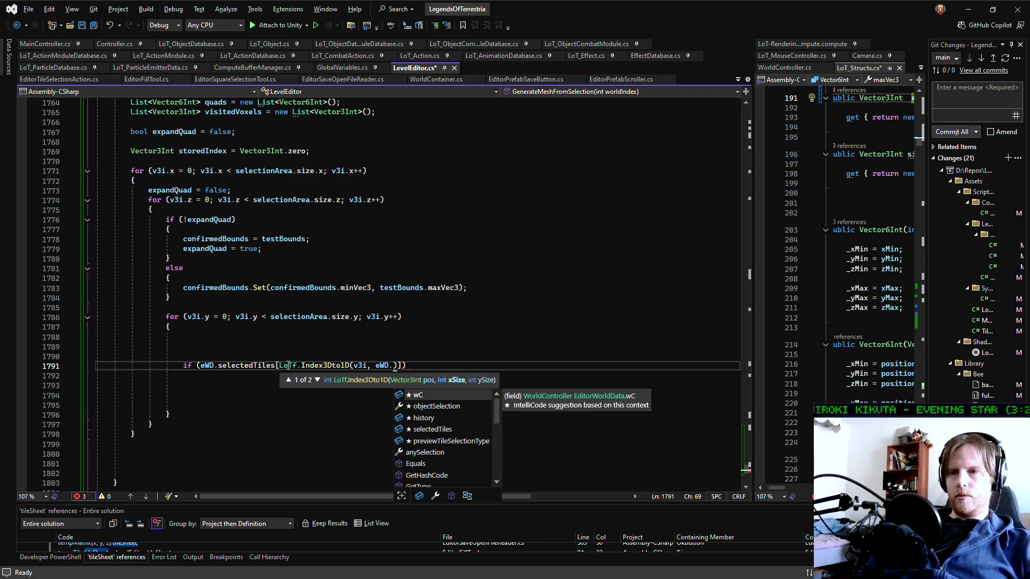
type("wC.map")
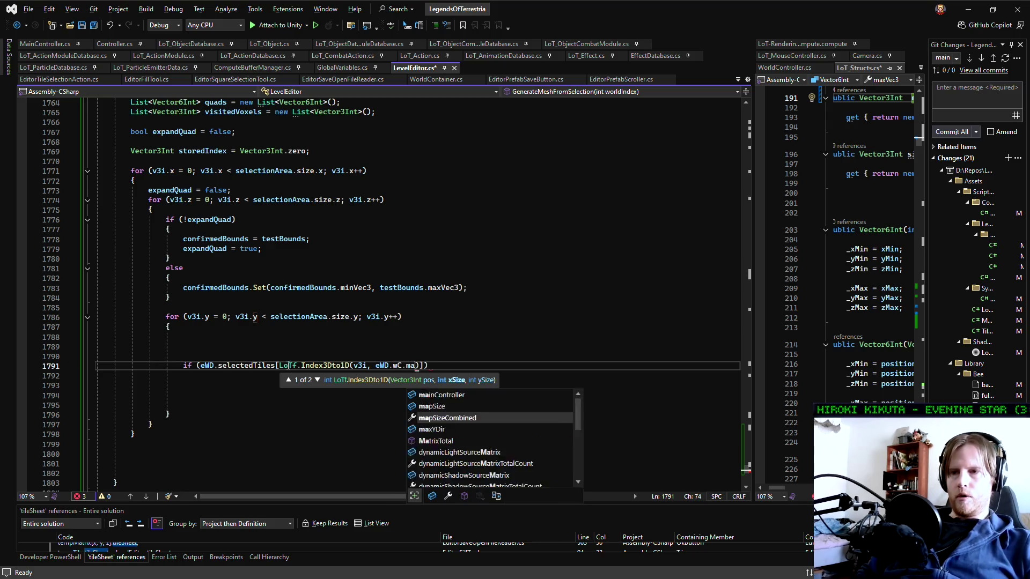
type("Size.x, ")
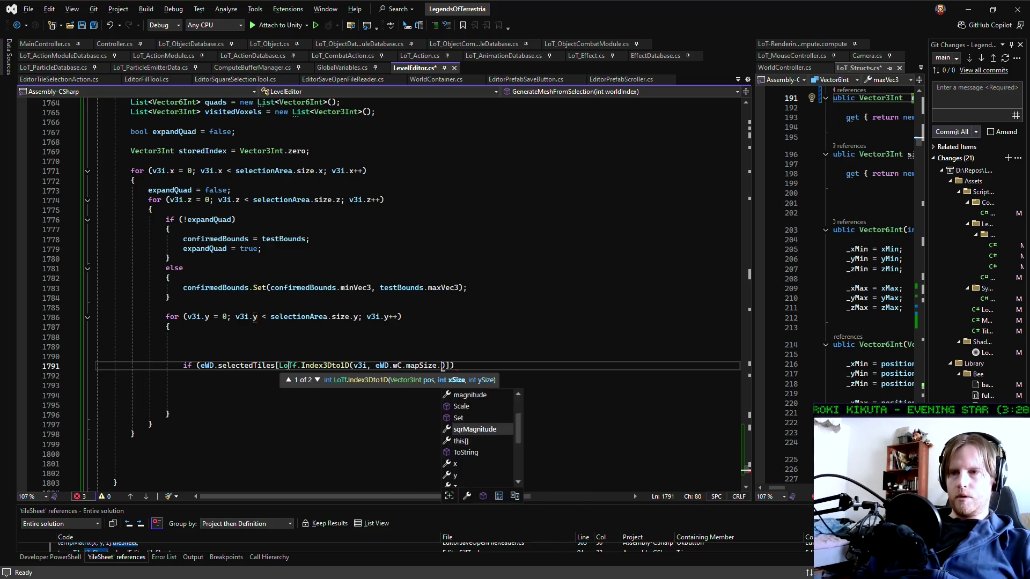
type("eWD.wC.")
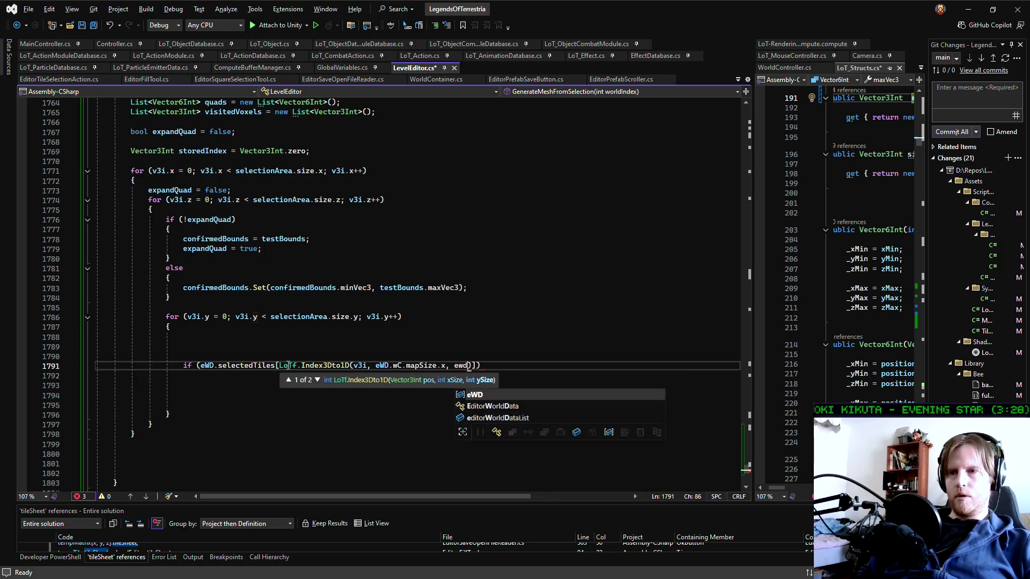
type("mapSize.y)")
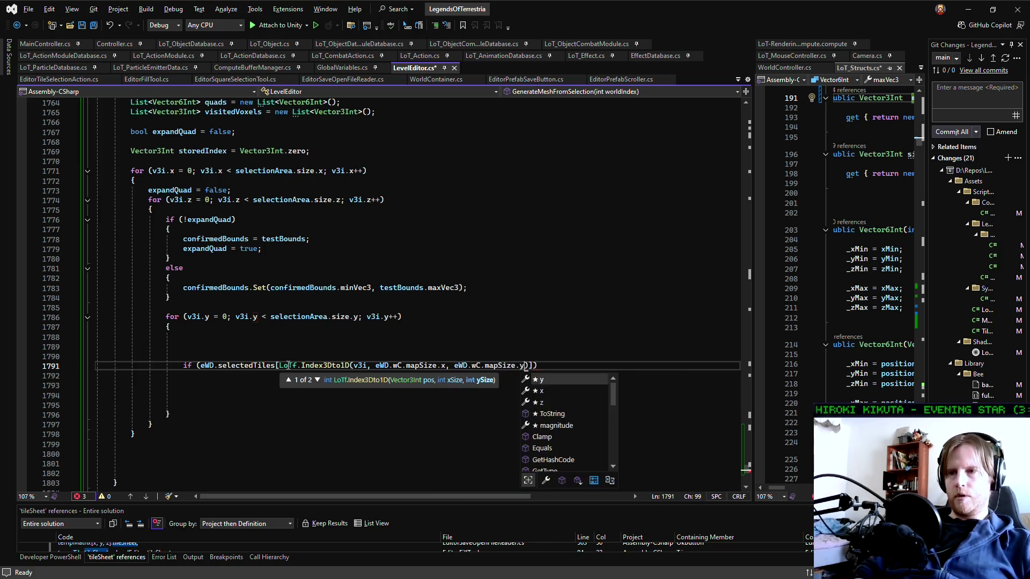
type("])")
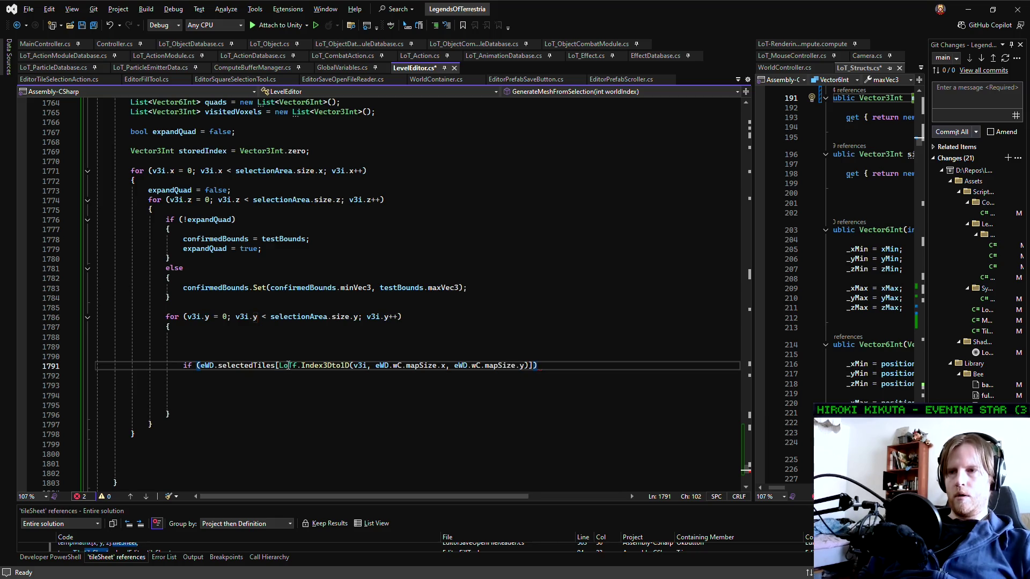
key("Return")
type("{")
key("Return")
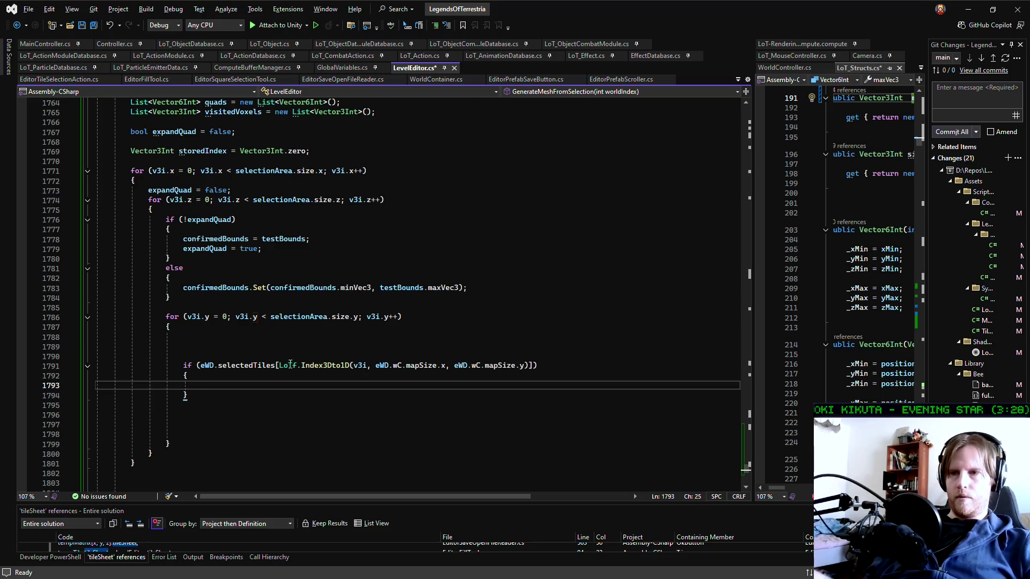
Negate the condition to !eWD.selectedTiles[...] and add a blank line inside the if body
left_click(201, 365)
type("!")
key("Down")
key("Down")
key("Return")
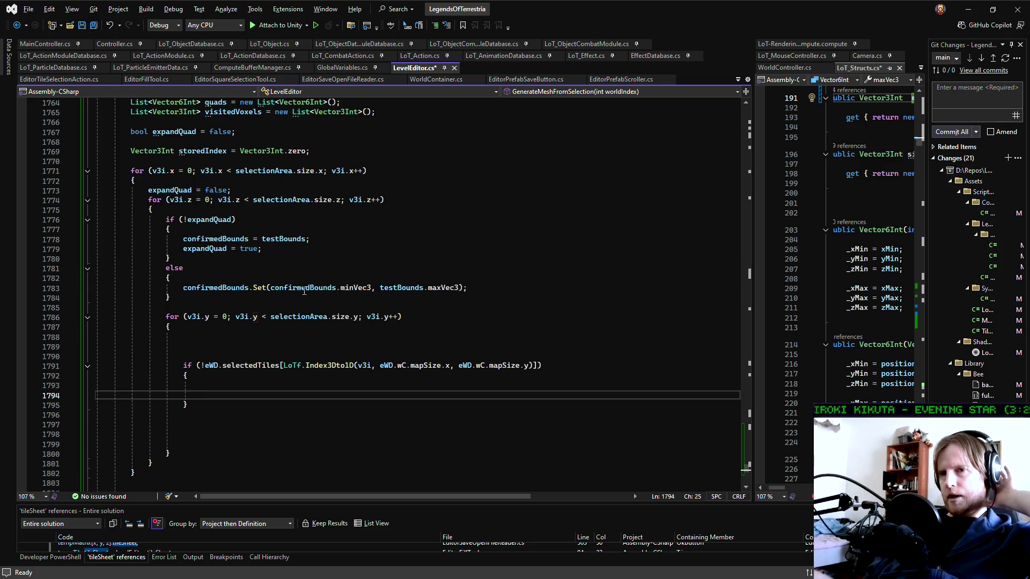
left_click(310, 316)
key("End")
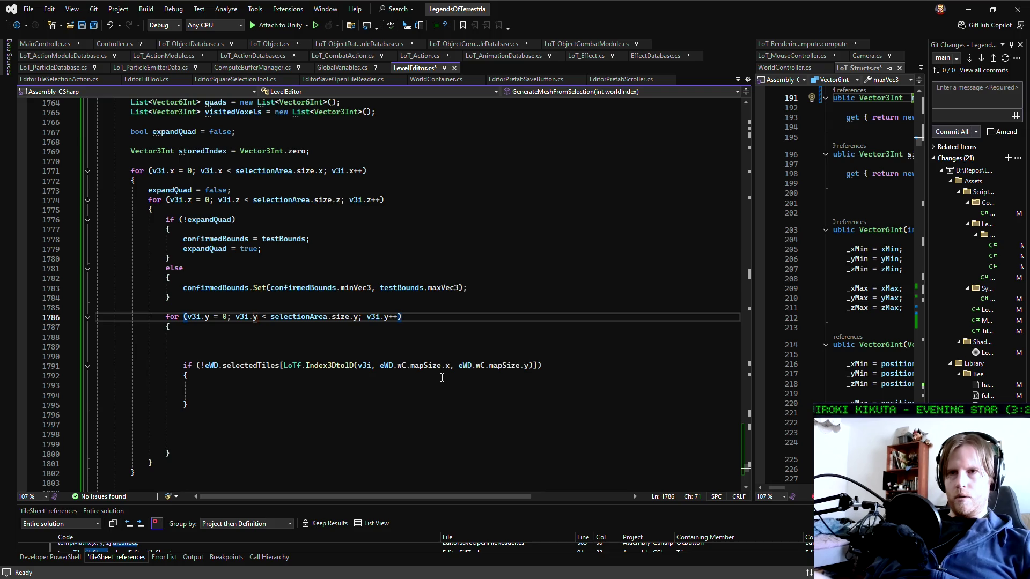
left_click(335, 416)
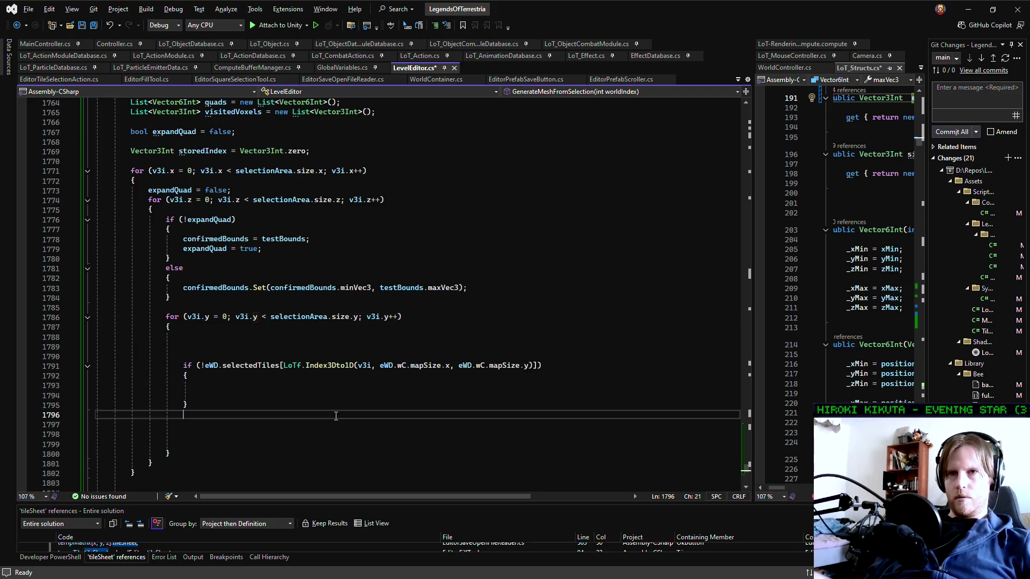